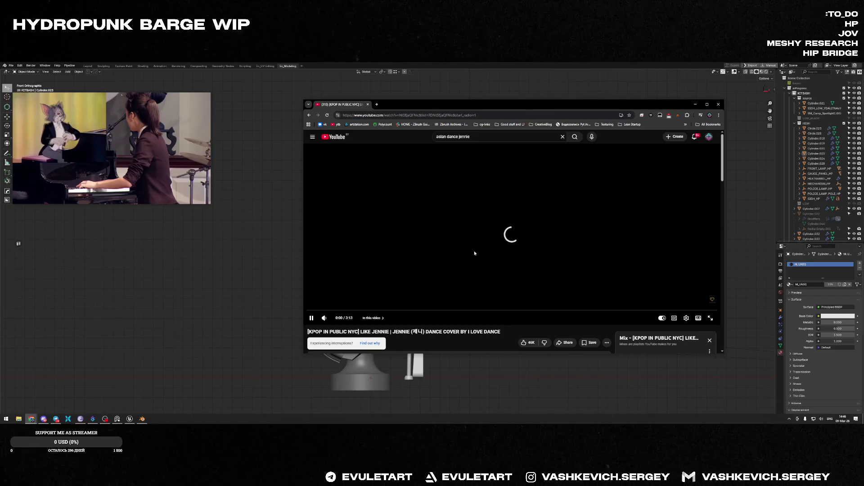
# - Enlarge the browser, pause and resume the K-pop dance video, then close its tab
pyautogui.moveTo(306, 354); pyautogui.dragTo(254, 402)
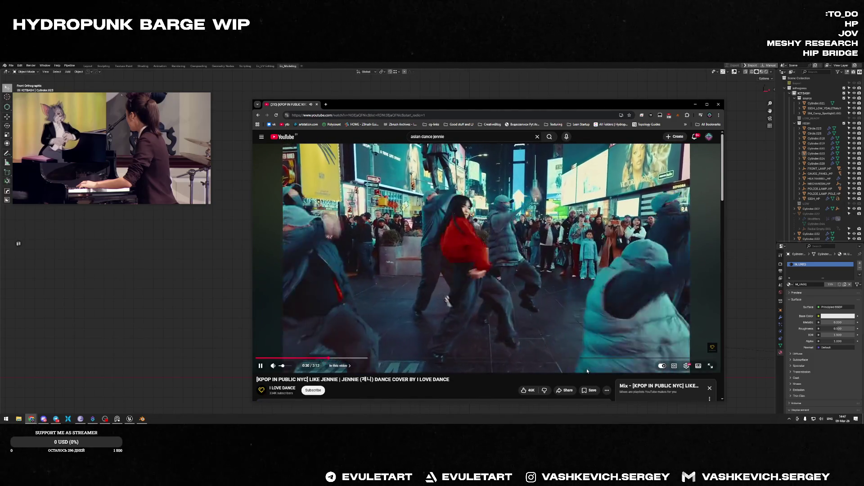
pyautogui.click(523, 230)
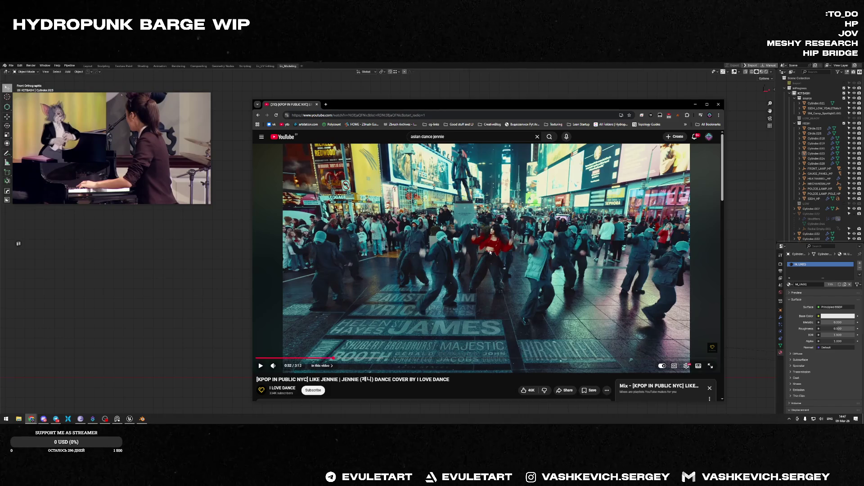
pyautogui.click(490, 252)
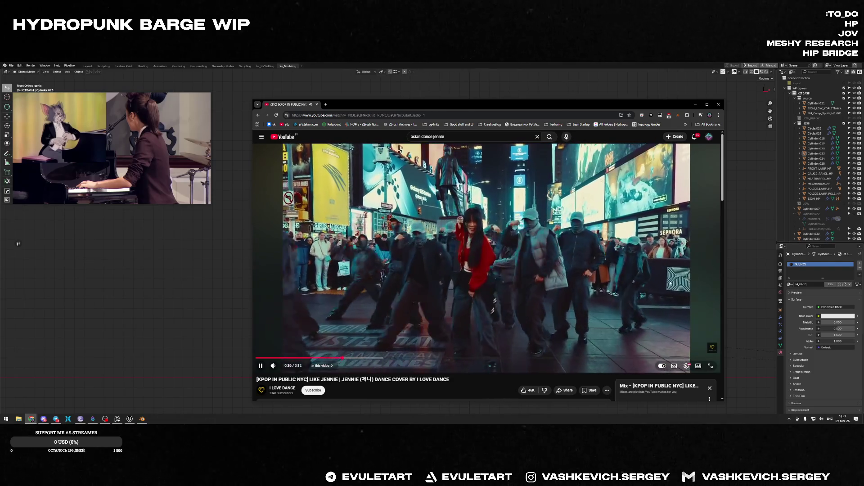
pyautogui.middleClick(285, 105)
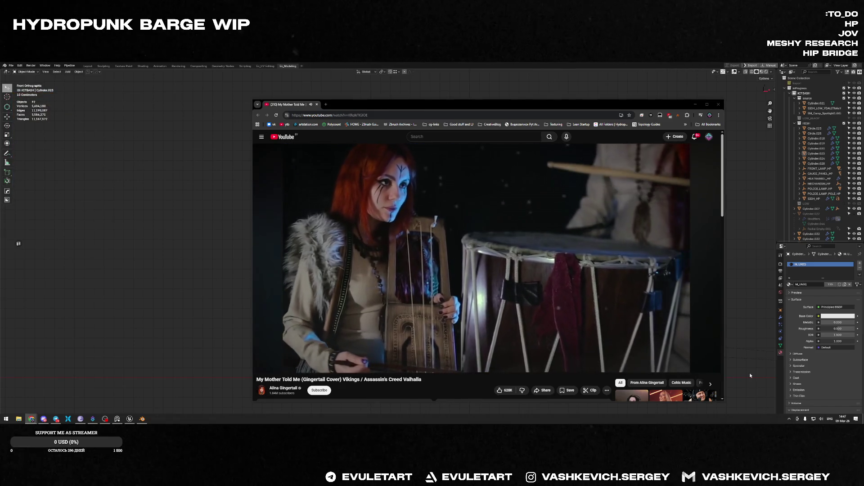
# - Play the My Mother Told Me cover in an enlarged top-left picture-in-picture window and minimise Chrome
pyautogui.rightClick(433, 210)
pyautogui.click(458, 270)
pyautogui.moveTo(805, 354)
pyautogui.mouseDown()
pyautogui.moveTo(569, 327)
pyautogui.moveTo(90, 107)
pyautogui.mouseUp()
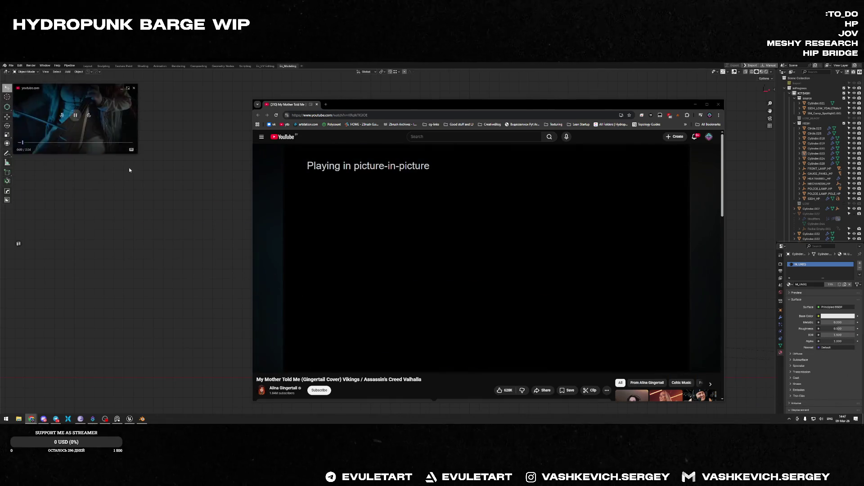
pyautogui.moveTo(130, 155); pyautogui.dragTo(187, 198)
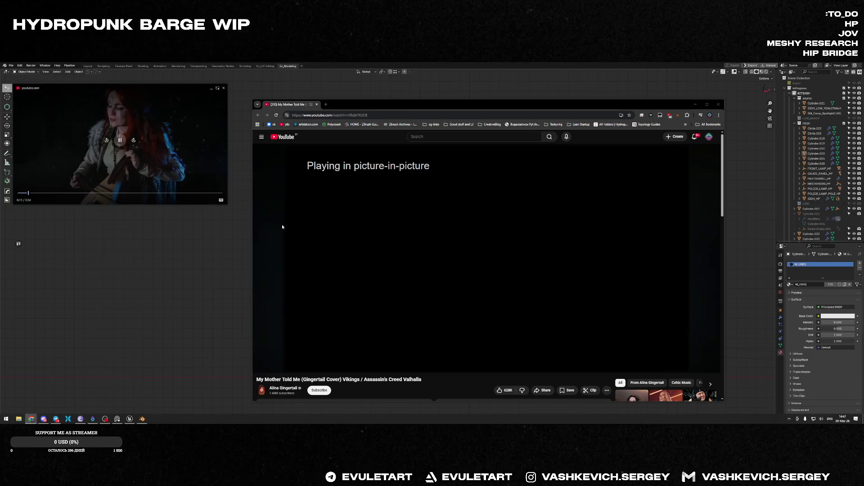
pyautogui.click(696, 104)
pyautogui.moveTo(467, 247)
pyautogui.mouseDown(button='middle')
pyautogui.moveTo(411, 290)
pyautogui.moveTo(365, 295)
pyautogui.mouseUp(button='middle')
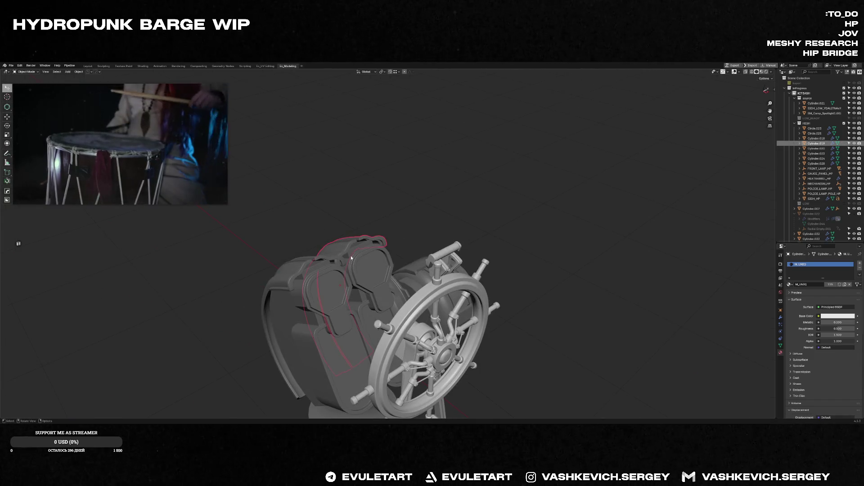
# - Add a cube, move it over the ship's wheel model and scale it to 0.110
pyautogui.moveTo(450, 212)
pyautogui.mouseDown(button='middle')
pyautogui.moveTo(352, 251)
pyautogui.moveTo(422, 212)
pyautogui.mouseUp(button='middle')
pyautogui.hotkey('shift', 'a')
pyautogui.moveTo(435, 201)
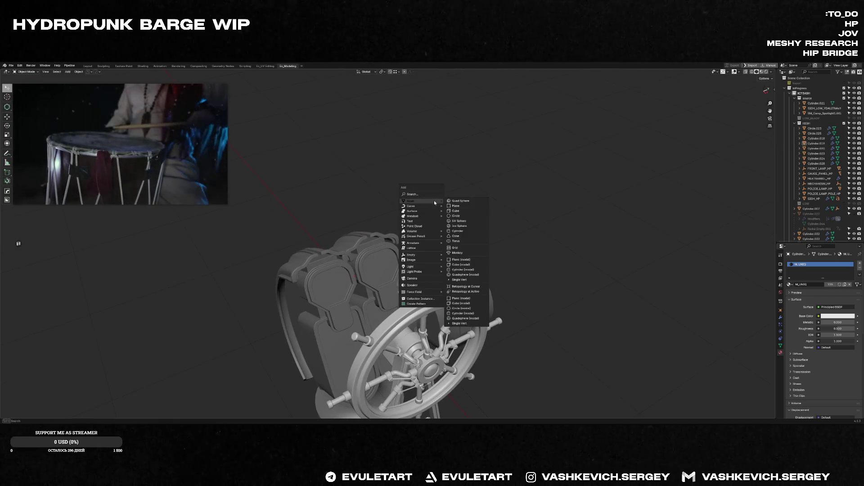
pyautogui.click(466, 214)
pyautogui.press('g')
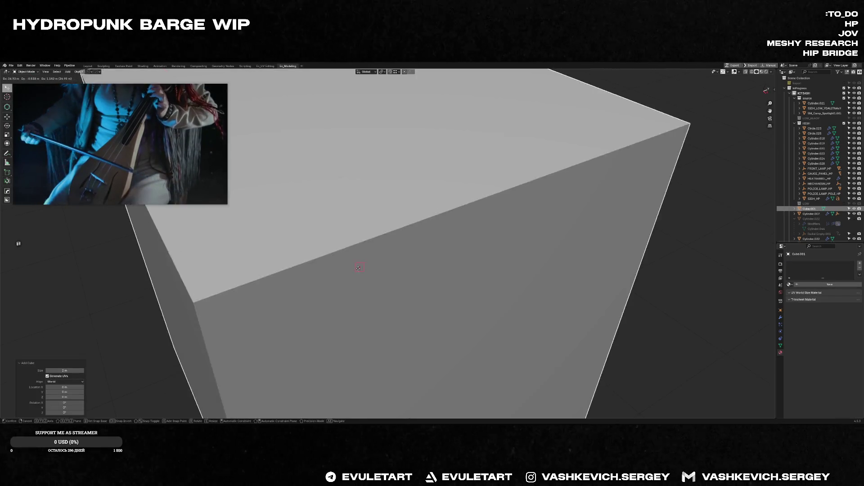
pyautogui.click(571, 252)
pyautogui.press('s')
pyautogui.click(359, 257)
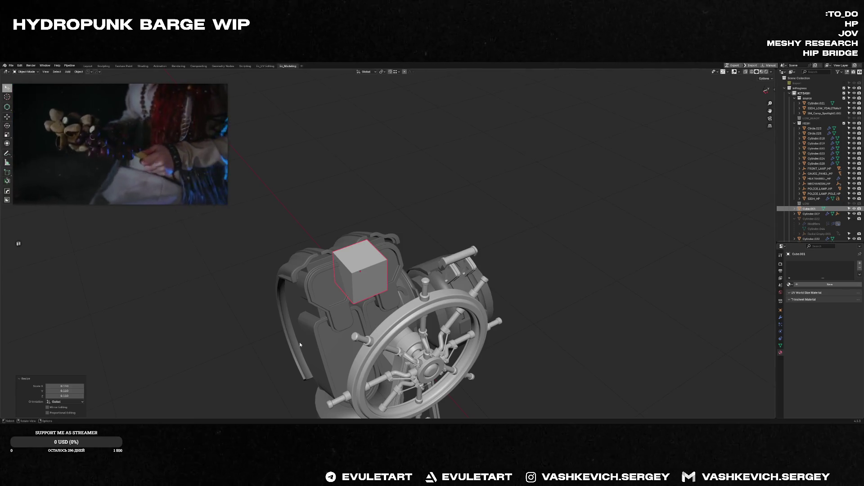
# - In side view, move the cube along Y, scale it to 0.457, and resume the video
pyautogui.scroll(3, 384, 286)
pyautogui.press('KP_3')
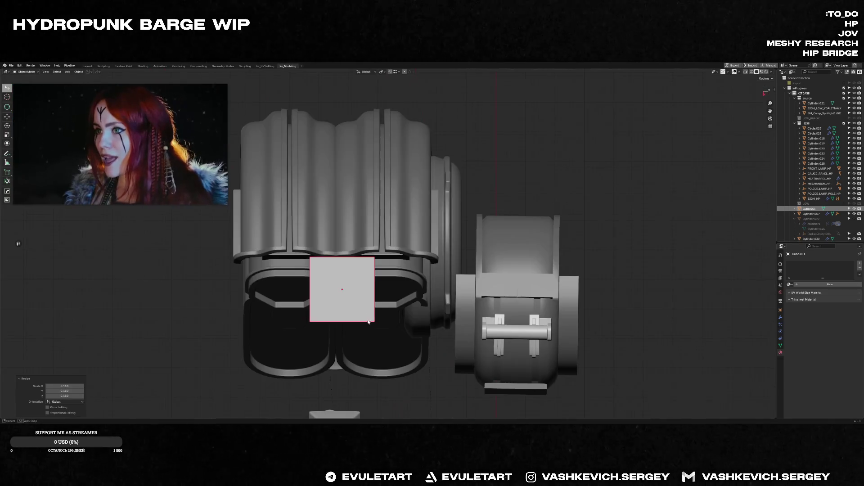
pyautogui.scroll(3, 384, 286)
pyautogui.press('g')
pyautogui.press('y')
pyautogui.click(362, 264)
pyautogui.press('s')
pyautogui.click(390, 275)
pyautogui.moveTo(389, 275); pyautogui.dragTo(248, 216, button='middle')
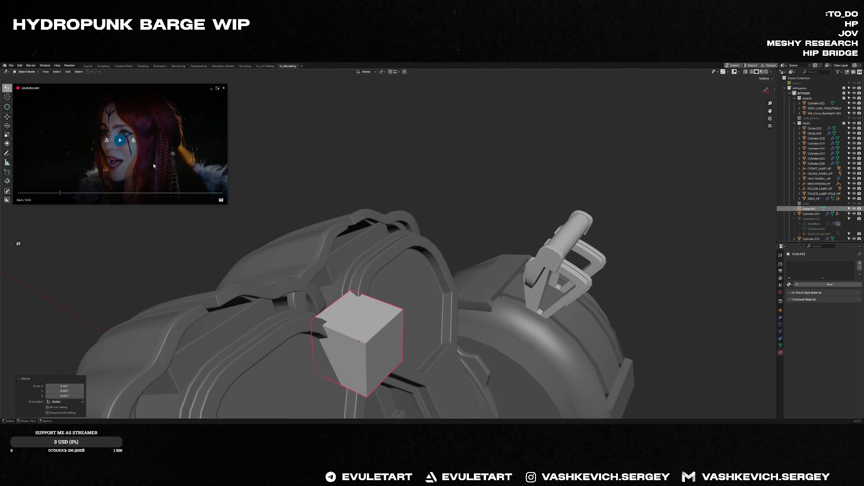
pyautogui.click(156, 118)
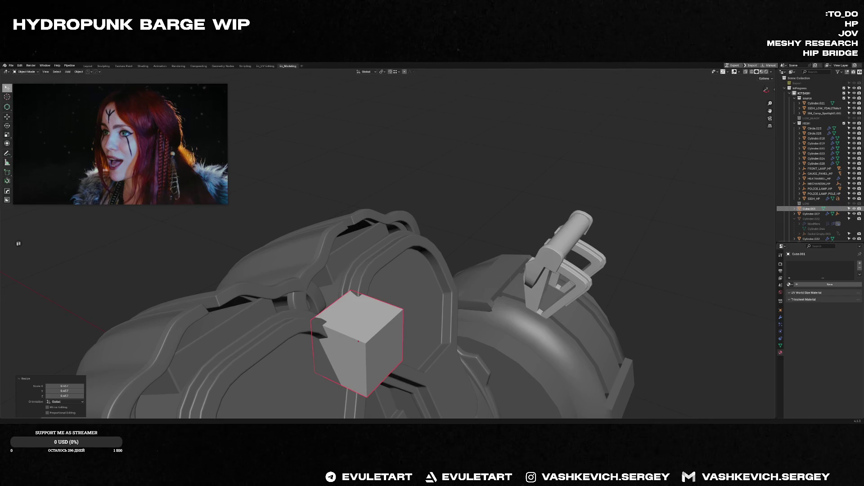
# - Reposition the cube from the front and flatten it along X into a thin plate
pyautogui.moveTo(405, 264)
pyautogui.mouseDown(button='middle')
pyautogui.moveTo(429, 265)
pyautogui.moveTo(381, 260)
pyautogui.moveTo(351, 271)
pyautogui.mouseUp(button='middle')
pyautogui.press('g')
pyautogui.click(381, 259)
pyautogui.press('s')
pyautogui.press('x')
pyautogui.click(366, 251)
# - Bevel the plate's top edge and scale the selected geometry along Y
pyautogui.press('Tab')
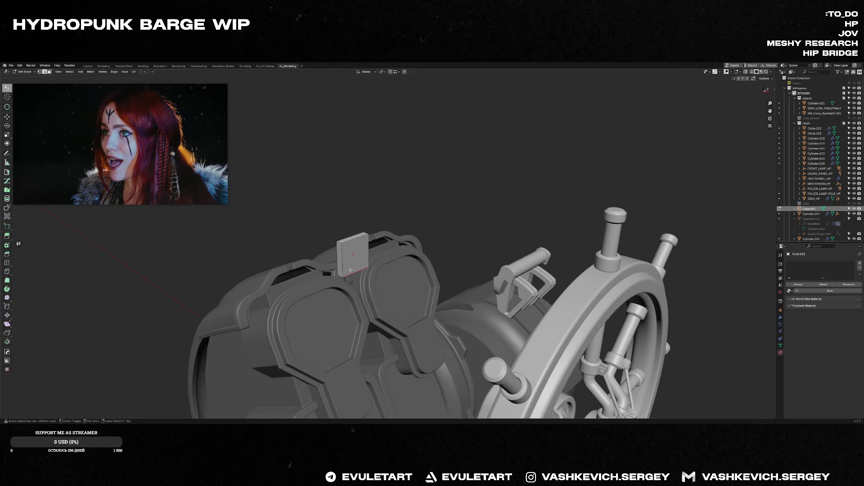
pyautogui.hotkey('ctrl', 'b')
pyautogui.click(417, 223)
pyautogui.moveTo(416, 223); pyautogui.dragTo(381, 270, button='middle')
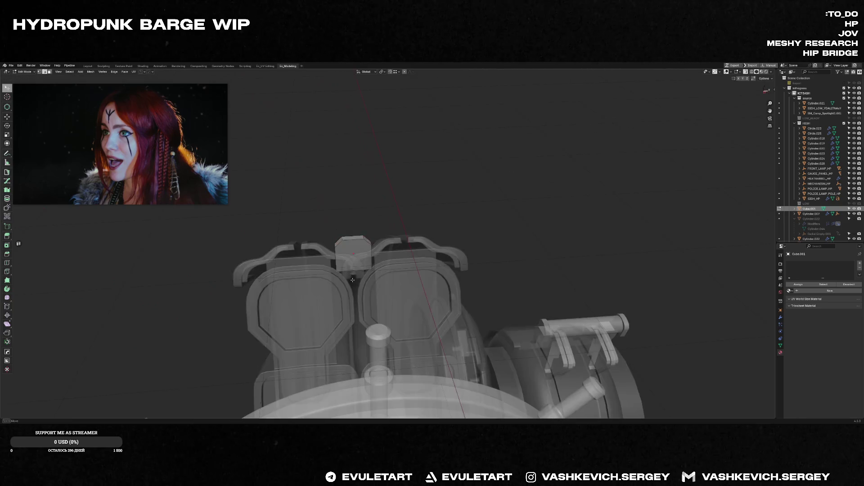
pyautogui.press('s')
pyautogui.press('y')
pyautogui.click(380, 271)
pyautogui.press('Tab')
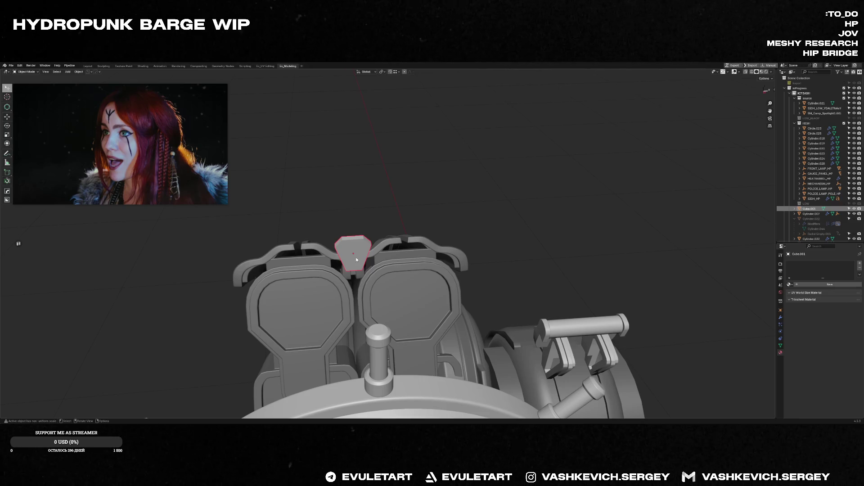
# - Move the plate's selected face along X to reshape it
pyautogui.press('Tab')
pyautogui.moveTo(344, 243)
pyautogui.mouseDown(button='middle')
pyautogui.moveTo(358, 258)
pyautogui.moveTo(387, 255)
pyautogui.moveTo(349, 254)
pyautogui.mouseUp(button='middle')
pyautogui.press('g')
pyautogui.press('x')
pyautogui.click(369, 258)
pyautogui.hotkey('shift', 's')
pyautogui.click(340, 290)
pyautogui.press('Tab')
pyautogui.press('KP_3')
# - Enlarge the plate by 1.327, tilt it -26.70° and seat it between the housings
pyautogui.press('s')
pyautogui.click(415, 261)
pyautogui.scroll(1, 415, 249)
pyautogui.press('r')
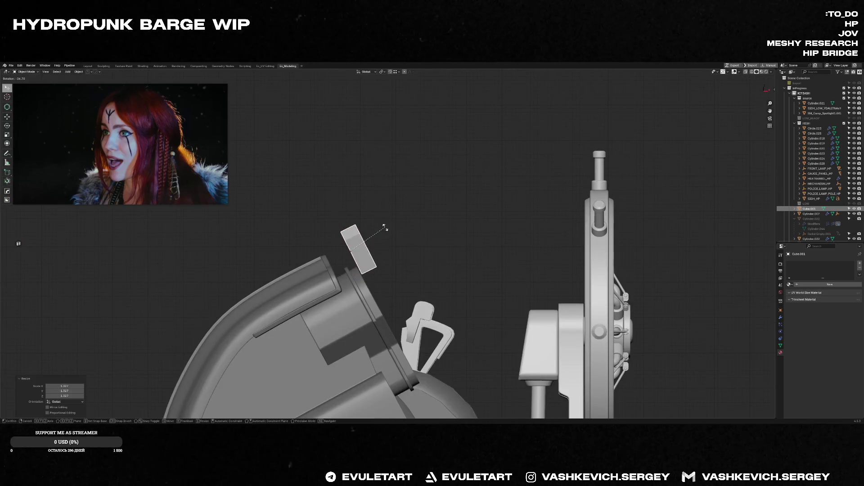
pyautogui.click(385, 227)
pyautogui.press('g')
pyautogui.click(364, 252)
pyautogui.moveTo(364, 252)
pyautogui.mouseDown(button='middle')
pyautogui.moveTo(316, 273)
pyautogui.moveTo(312, 267)
pyautogui.moveTo(396, 285)
pyautogui.moveTo(387, 270)
pyautogui.mouseUp(button='middle')
pyautogui.press('g')
pyautogui.click(364, 273)
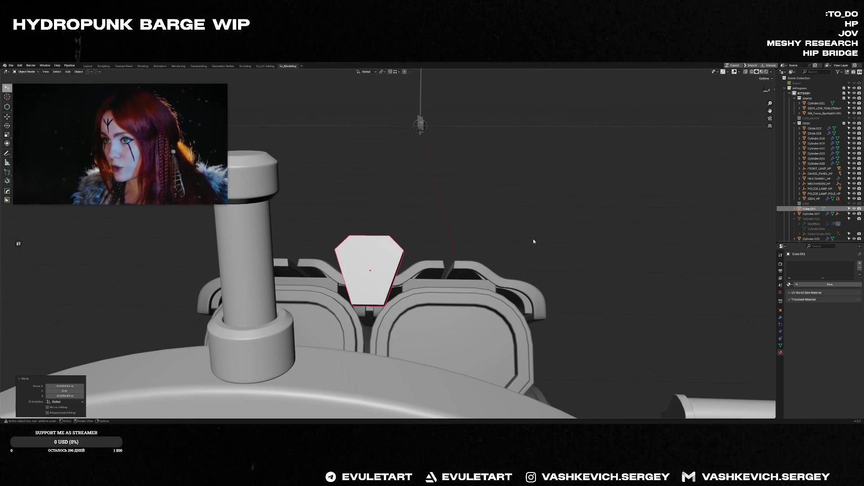
# - Tilt the plate 5.95° around Y with the Rotate tool
pyautogui.moveTo(602, 297)
pyautogui.mouseDown(button='middle')
pyautogui.moveTo(386, 301)
pyautogui.moveTo(436, 296)
pyautogui.moveTo(399, 311)
pyautogui.moveTo(366, 272)
pyautogui.mouseUp(button='middle')
pyautogui.hotkey('shift', 'space')
pyautogui.press('r')
pyautogui.moveTo(366, 270); pyautogui.dragTo(365, 270)
pyautogui.moveTo(366, 271); pyautogui.dragTo(411, 286, button='middle')
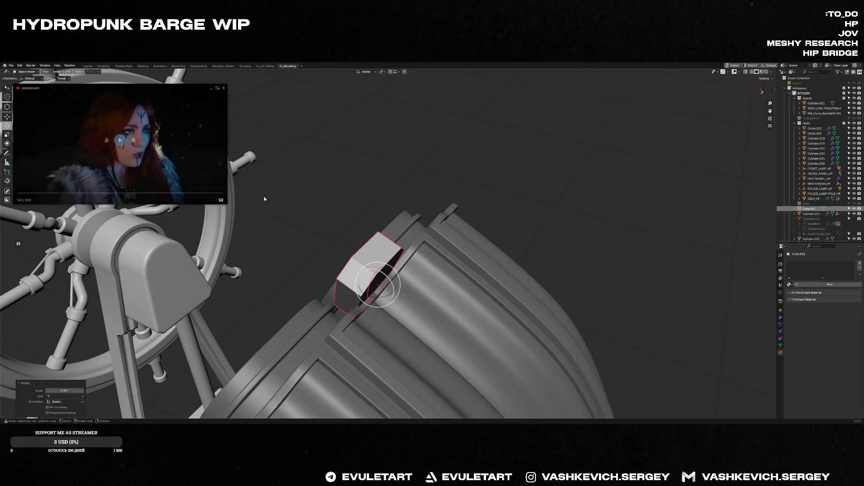
# - Enlarge the floating video, resume playback, and reveal the Windows desktop
pyautogui.moveTo(226, 204)
pyautogui.mouseDown()
pyautogui.moveTo(356, 265)
pyautogui.moveTo(399, 264)
pyautogui.mouseUp()
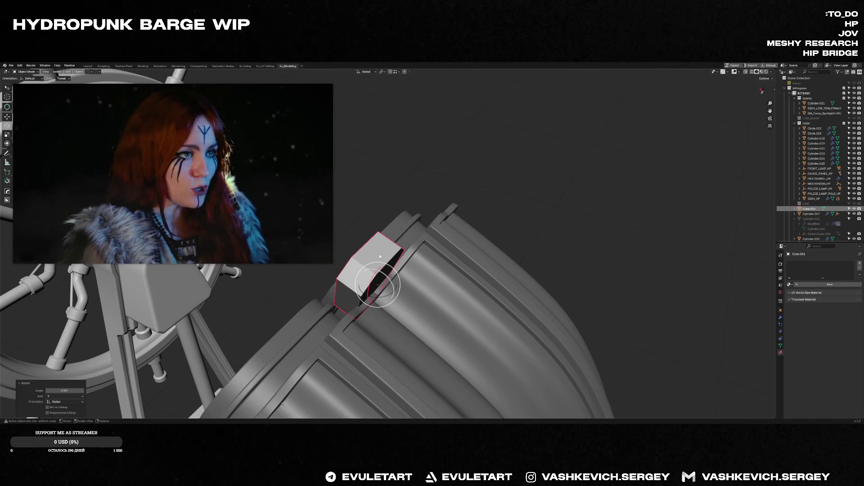
pyautogui.moveTo(253, 231)
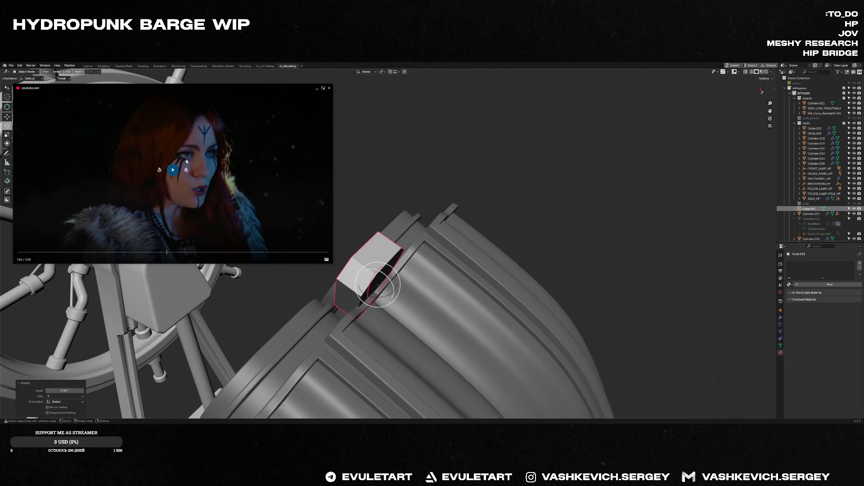
pyautogui.click(174, 169)
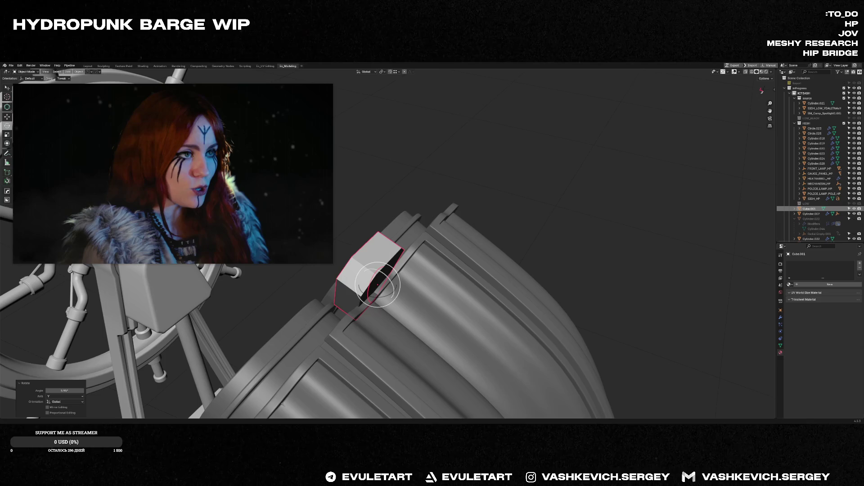
pyautogui.press('super+d')
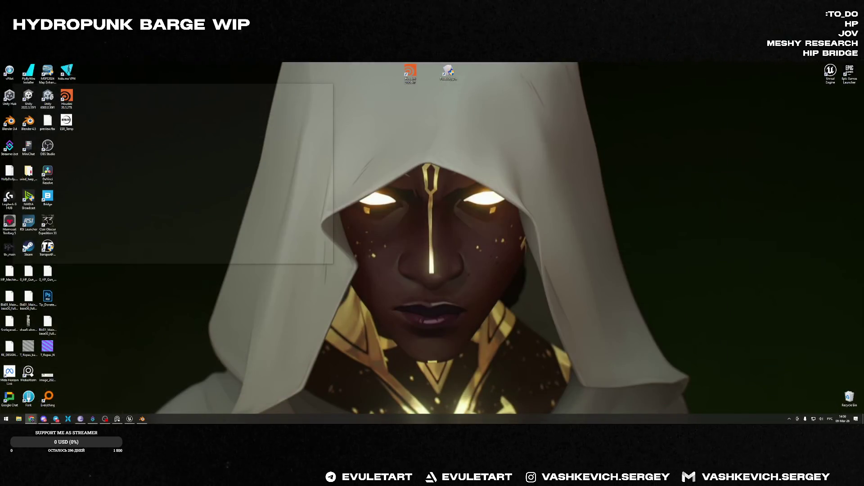
# - Stretch the Chrome photo gallery to full height beside Blender and type 'star wars shanty' in the address bar
pyautogui.press('super+d')
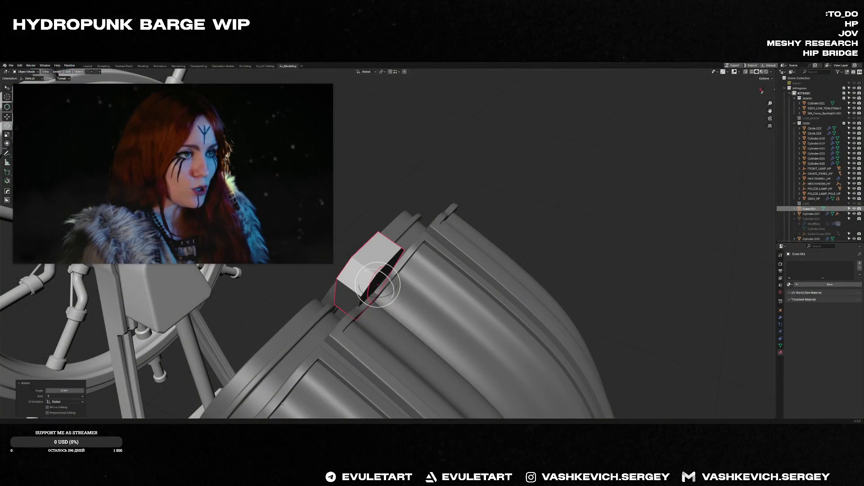
pyautogui.hotkey('alt', 'Tab')
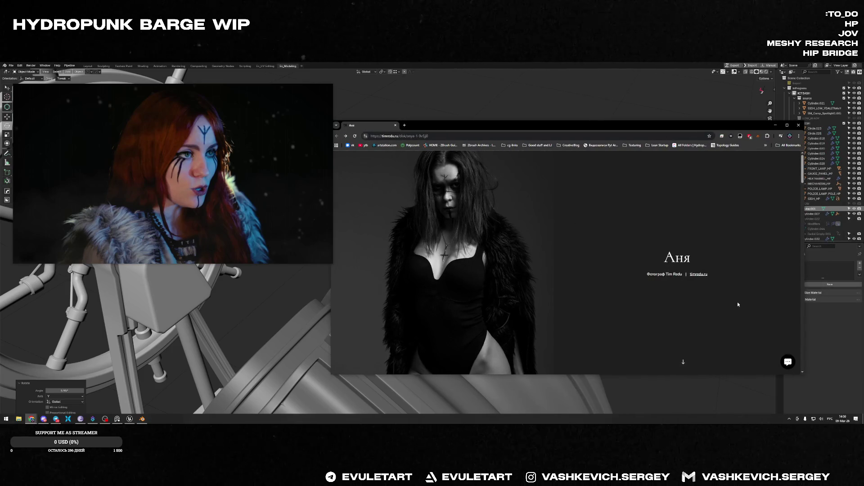
pyautogui.hotkey('alt', 'Tab')
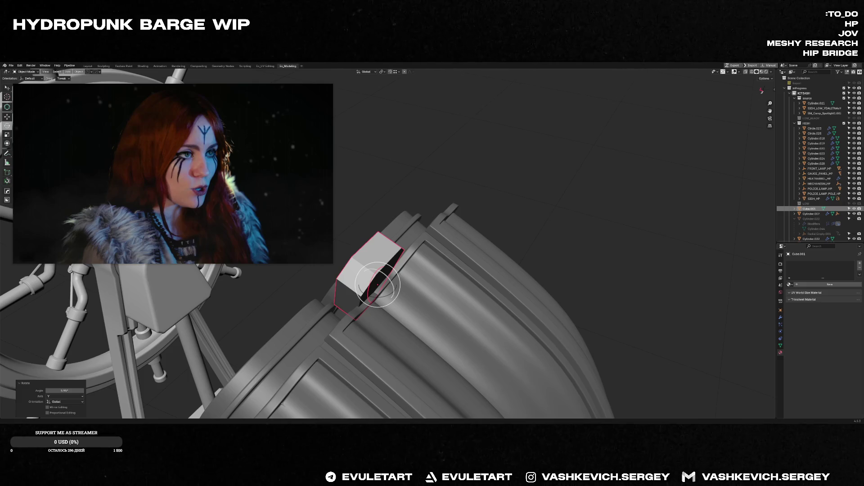
pyautogui.hotkey('alt', 'Tab')
pyautogui.moveTo(460, 216); pyautogui.dragTo(464, 128)
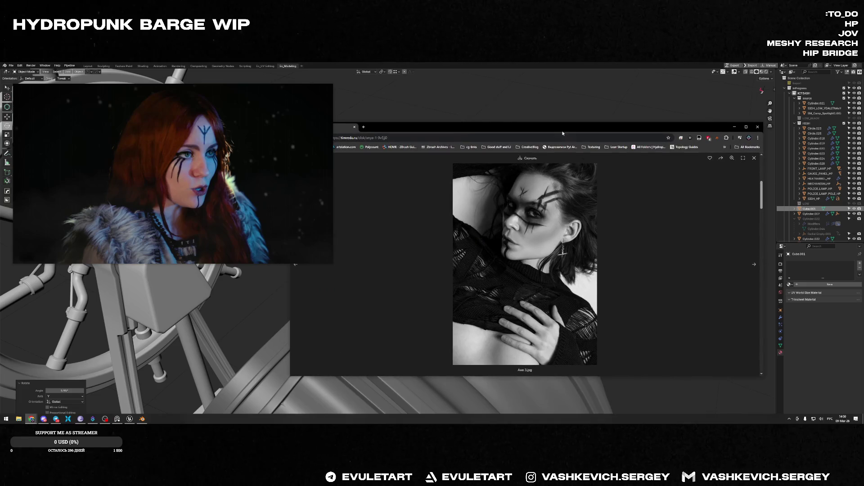
pyautogui.moveTo(762, 377)
pyautogui.mouseDown()
pyautogui.moveTo(782, 405)
pyautogui.moveTo(824, 413)
pyautogui.mouseUp()
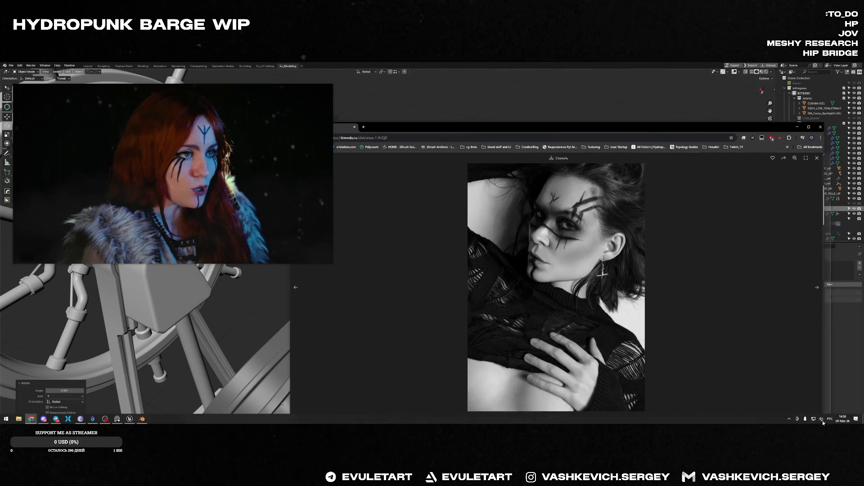
pyautogui.moveTo(537, 123); pyautogui.dragTo(537, 63)
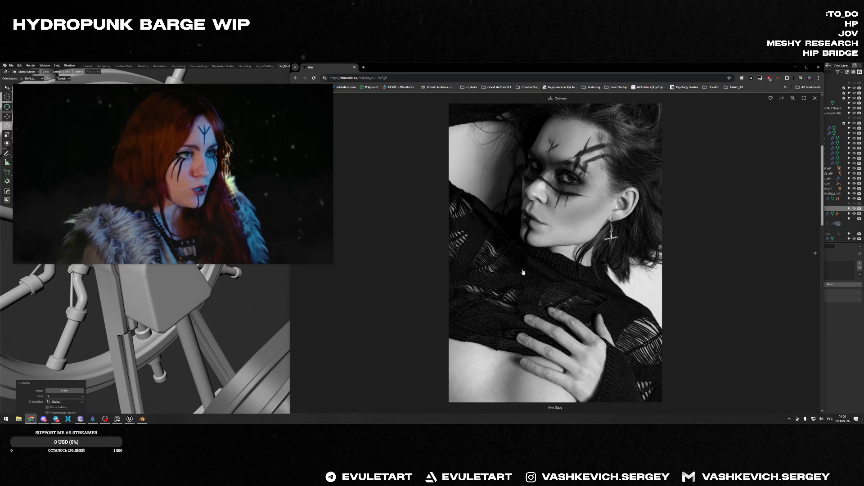
pyautogui.moveTo(292, 137); pyautogui.dragTo(342, 136)
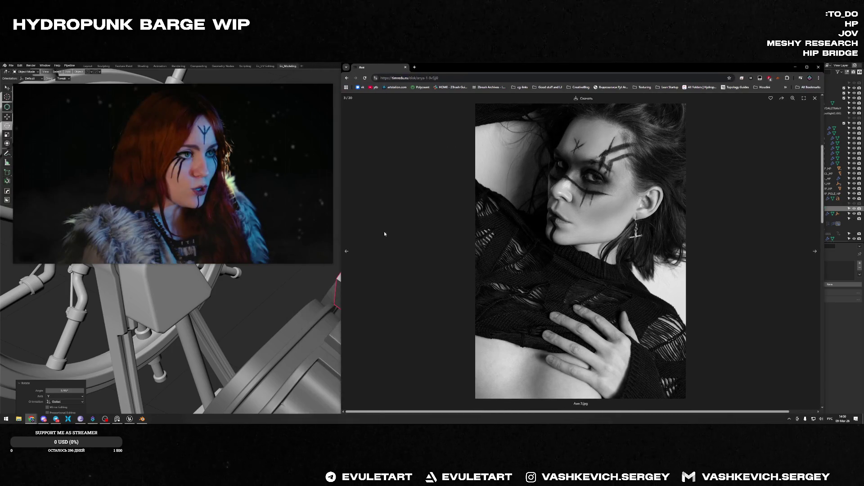
pyautogui.click(465, 77)
pyautogui.write('ыеф')
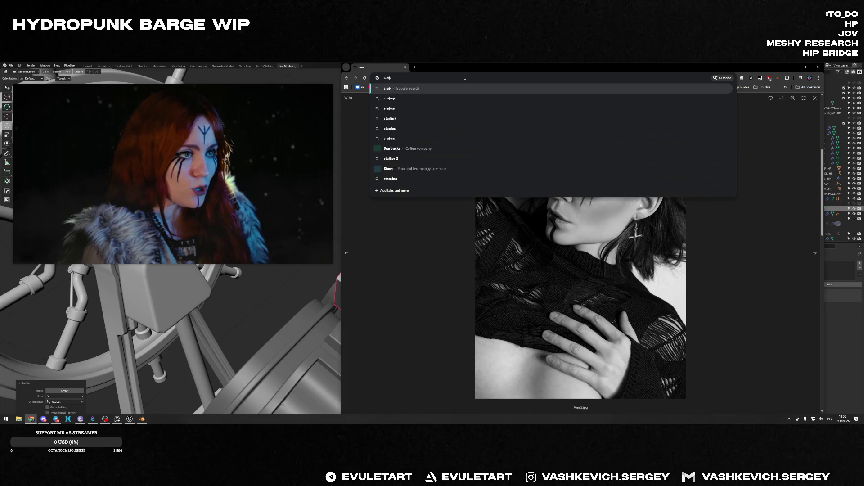
pyautogui.write('к цфкы ырфтен')
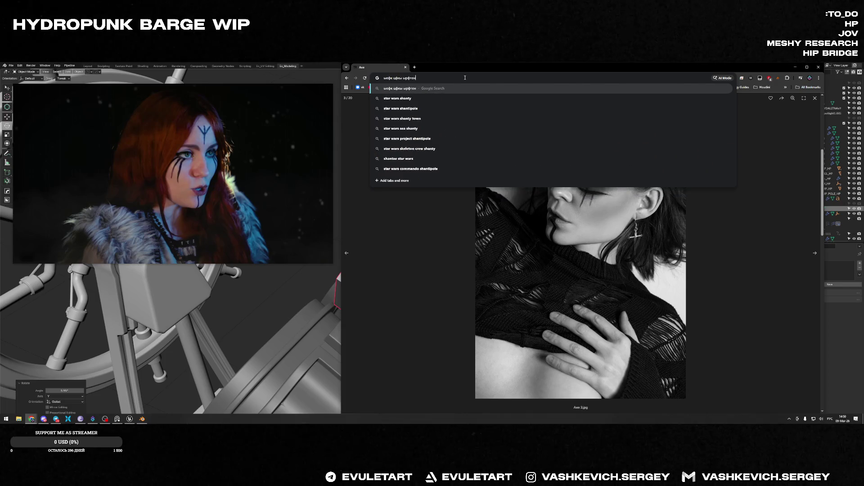
# - Search images for 'star wars shanty', then 'asoka', and preview two Ahsoka Tano images
pyautogui.press('Return')
pyautogui.click(434, 122)
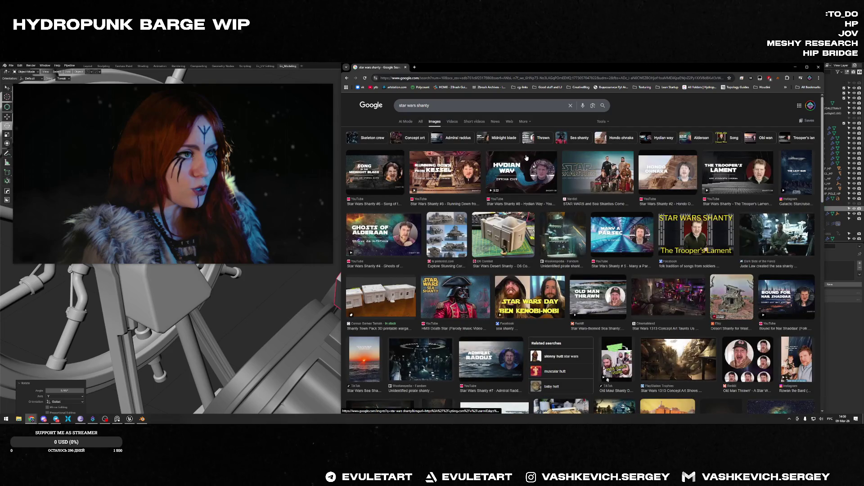
pyautogui.click(423, 106)
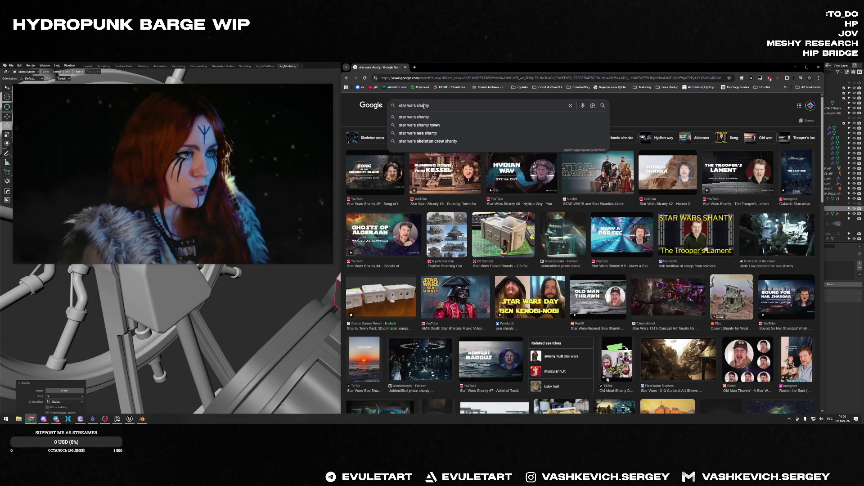
pyautogui.write('asoka')
pyautogui.press('Return')
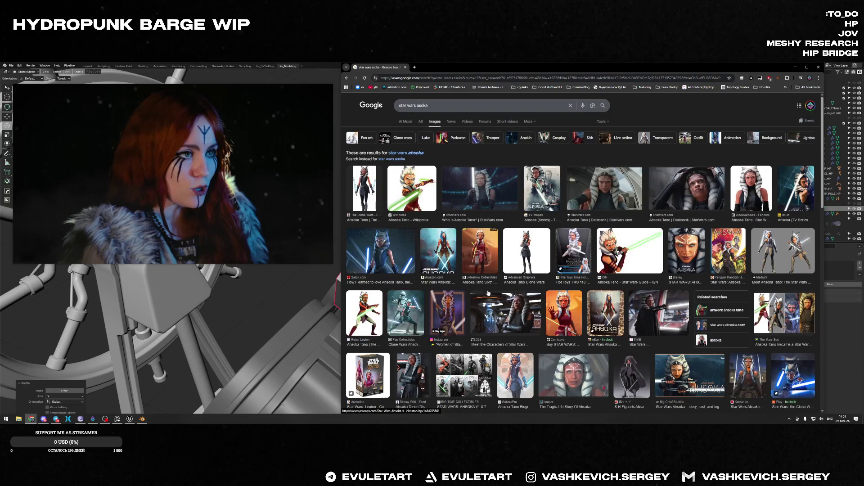
pyautogui.click(580, 176)
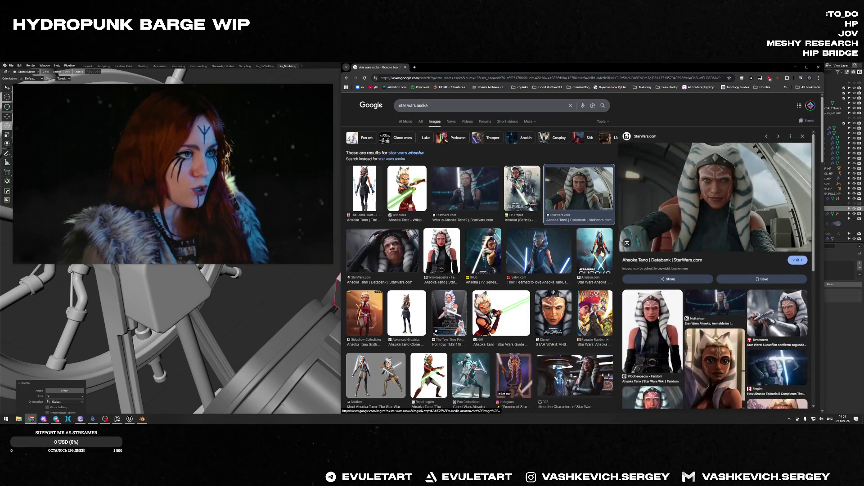
pyautogui.click(466, 195)
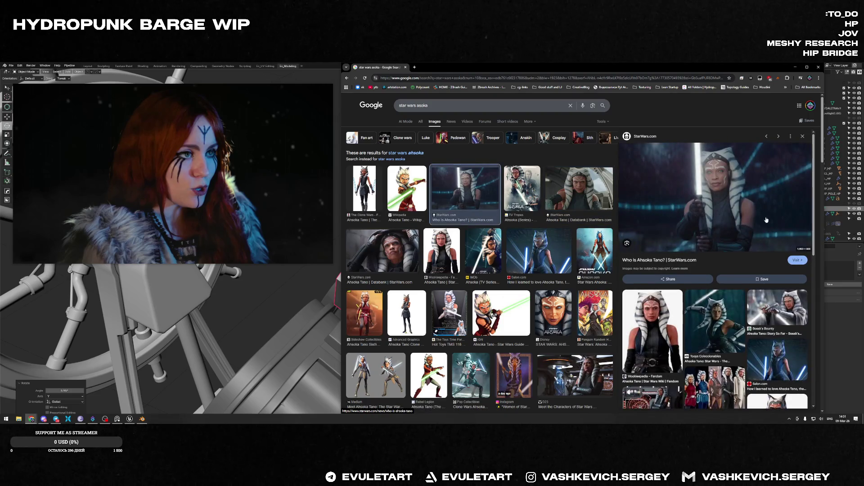
pyautogui.scroll(-3, 744, 201)
pyautogui.scroll(-3, 549, 260)
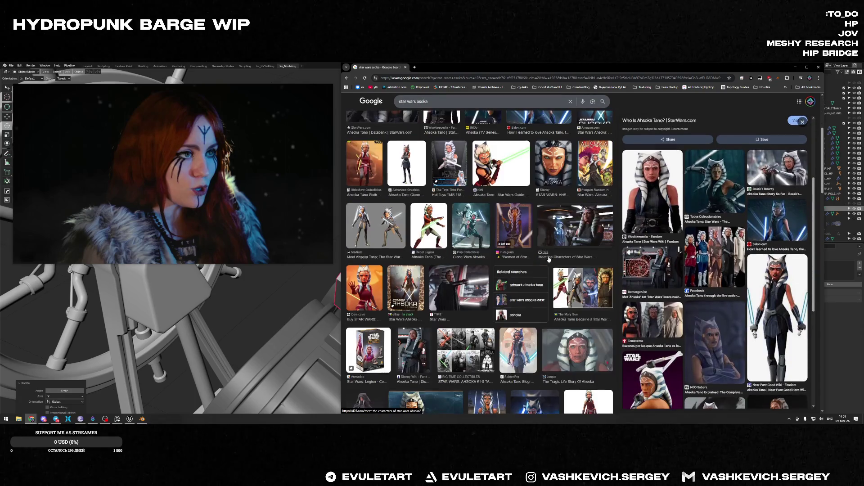
pyautogui.scroll(4, 549, 259)
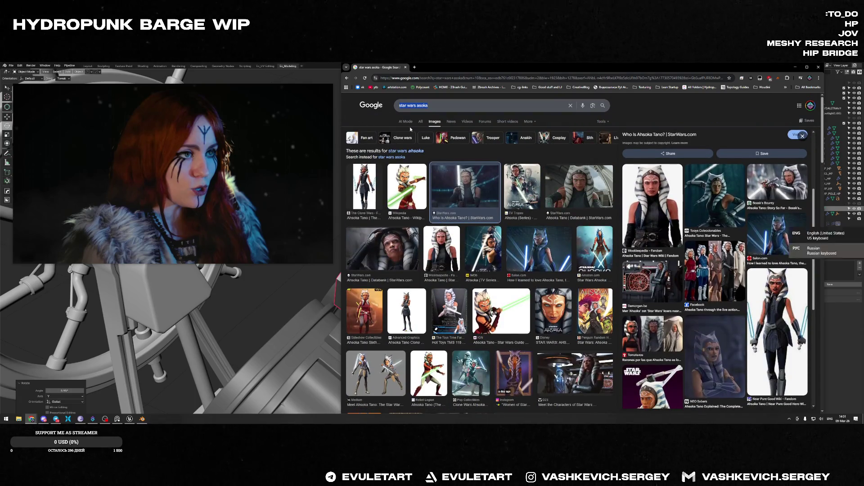
# - Search 'что увидел колумб когда прибыл', view All results, then return to Blender
pyautogui.hotkey('alt', 'shift')
pyautogui.write('что увидел ко')
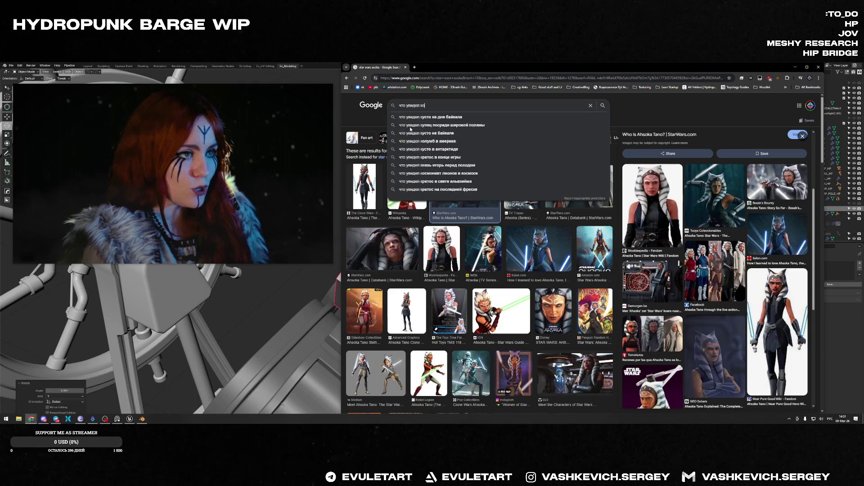
pyautogui.write('лумб когда прибыл')
pyautogui.press('Return')
pyautogui.click(493, 105)
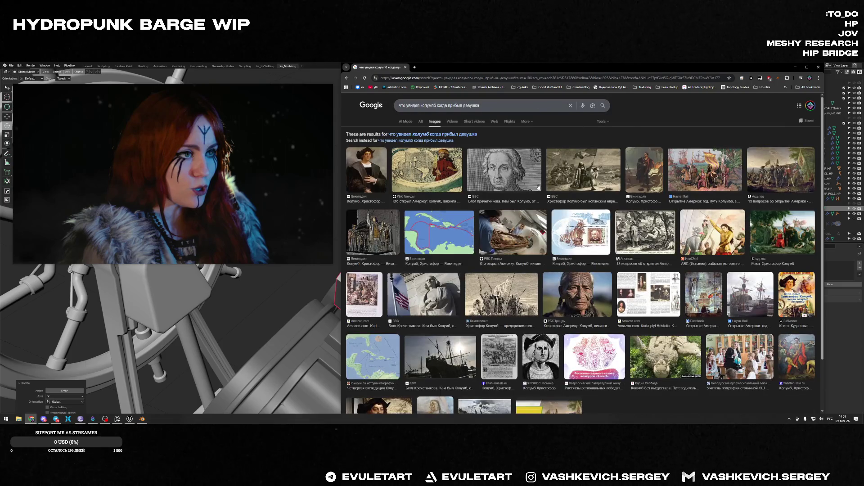
pyautogui.click(421, 122)
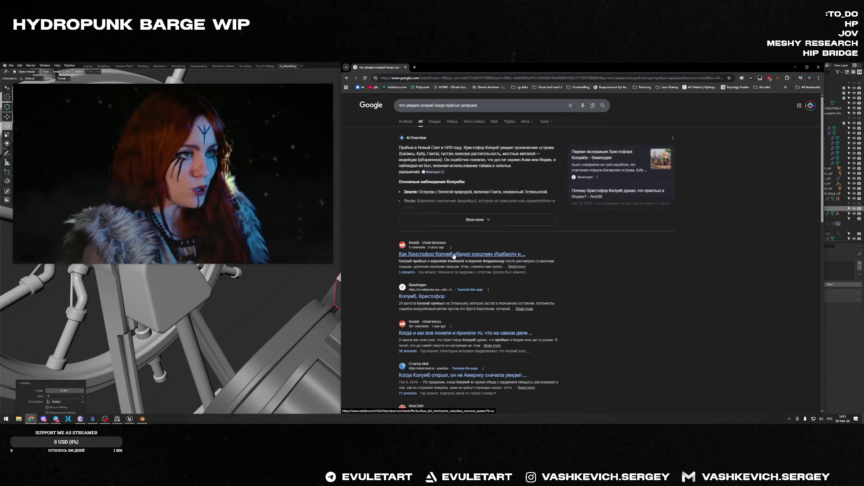
pyautogui.hotkey('alt', 'Tab')
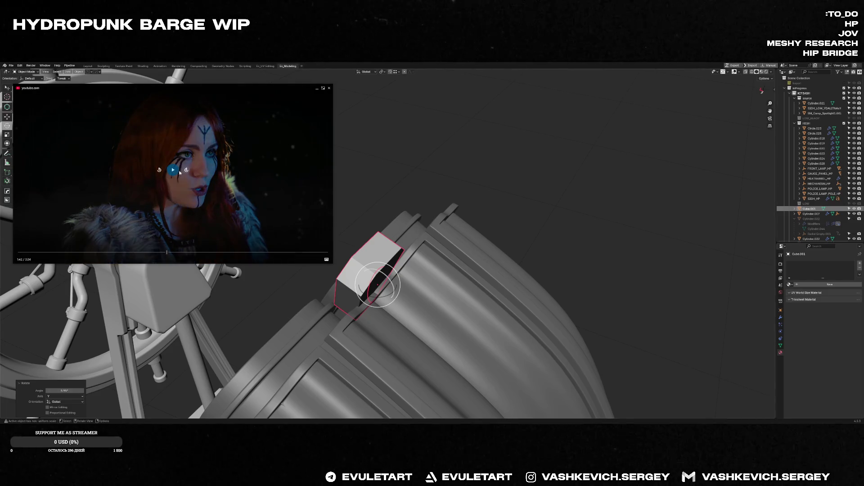
# - Shrink the floating video and move Cube.001 0.005 m along its local Z
pyautogui.moveTo(332, 262)
pyautogui.moveTo(333, 264); pyautogui.dragTo(229, 205)
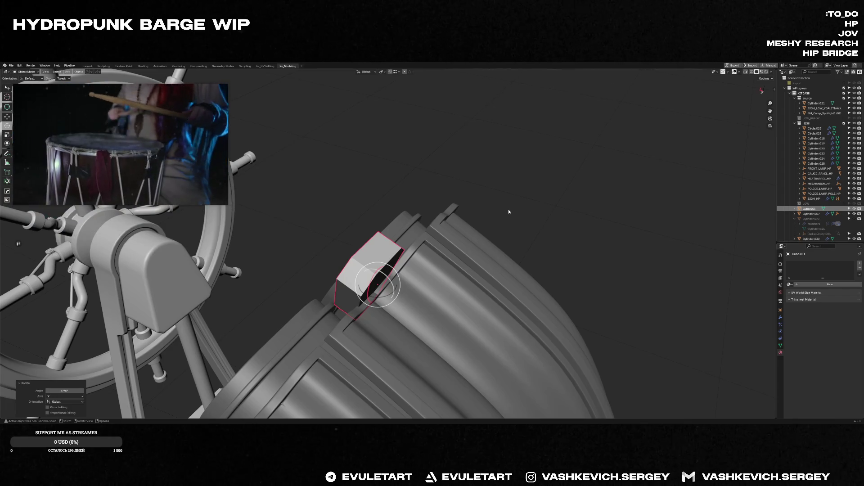
pyautogui.moveTo(536, 204)
pyautogui.mouseDown(button='middle')
pyautogui.moveTo(483, 197)
pyautogui.moveTo(444, 225)
pyautogui.moveTo(492, 224)
pyautogui.moveTo(461, 203)
pyautogui.moveTo(383, 232)
pyautogui.moveTo(370, 252)
pyautogui.mouseUp(button='middle')
pyautogui.hotkey('shift', 'space')
pyautogui.press('g')
pyautogui.hotkey('alt', '`')
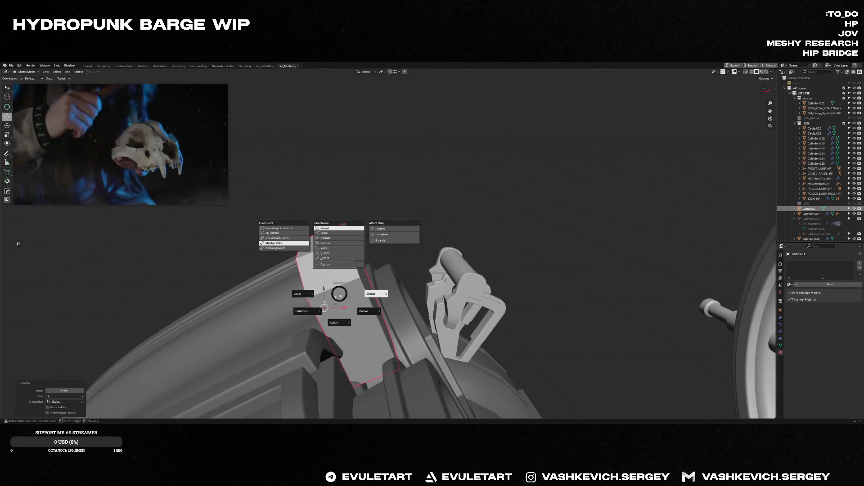
pyautogui.click(324, 308)
pyautogui.moveTo(324, 308); pyautogui.dragTo(327, 315)
pyautogui.moveTo(326, 315)
pyautogui.mouseDown(button='middle')
pyautogui.moveTo(343, 357)
pyautogui.moveTo(401, 315)
pyautogui.moveTo(385, 336)
pyautogui.moveTo(360, 333)
pyautogui.moveTo(347, 343)
pyautogui.mouseUp(button='middle')
# - Bevel Cube.001's edges in Edit Mode, redoing it with 3 segments for rounding
pyautogui.press('Tab')
pyautogui.press('a')
pyautogui.moveTo(502, 222)
pyautogui.mouseDown(button='middle')
pyautogui.moveTo(436, 270)
pyautogui.moveTo(441, 253)
pyautogui.moveTo(468, 249)
pyautogui.moveTo(485, 165)
pyautogui.mouseUp(button='middle')
pyautogui.hotkey('ctrl', 'b')
pyautogui.click(472, 247)
pyautogui.press('Tab')
pyautogui.hotkey('ctrl', 'Tab')
pyautogui.click(475, 270)
pyautogui.hotkey('ctrl', 'b')
pyautogui.scroll(2, 442, 253)
pyautogui.click(445, 251)
pyautogui.press('Tab')
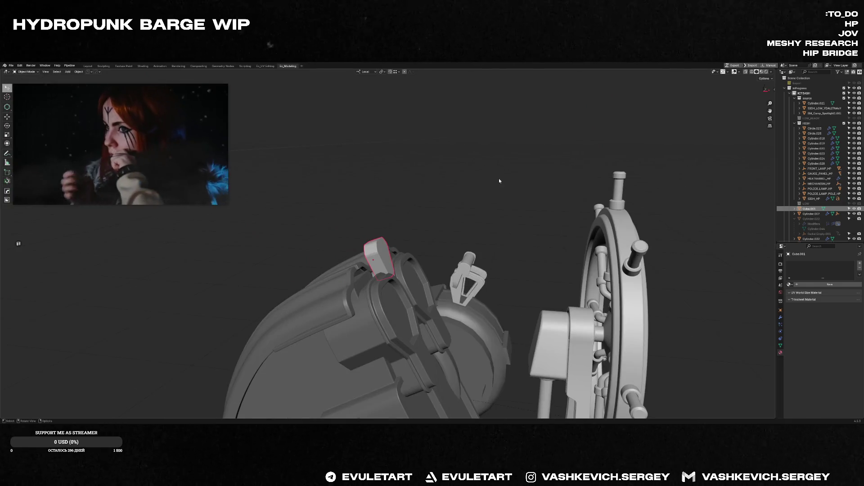
# - Sharpen the small block's edges with HardOps
pyautogui.moveTo(474, 177)
pyautogui.mouseDown(button='middle')
pyautogui.moveTo(420, 247)
pyautogui.moveTo(393, 243)
pyautogui.mouseUp(button='middle')
pyautogui.press('Tab')
pyautogui.scroll(2, 436, 243)
pyautogui.press('Tab')
pyautogui.press('q')
pyautogui.click(410, 250)
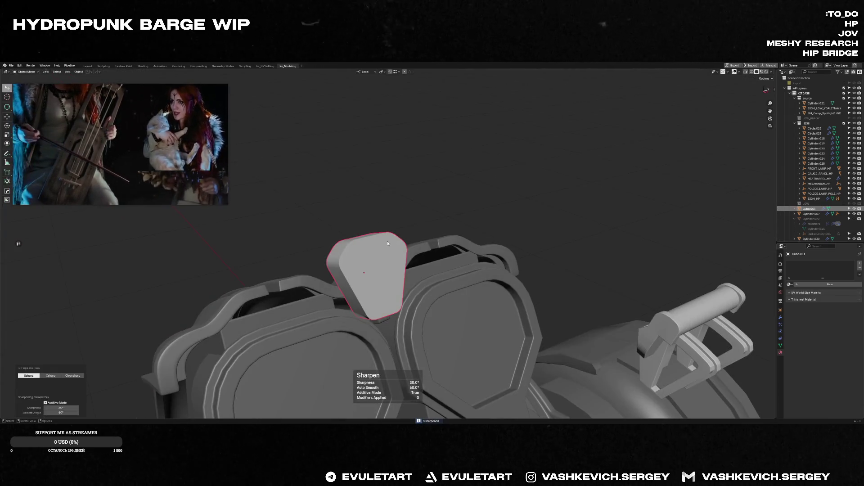
# - Inset the block's front face and extrude it inward into a recessed tray
pyautogui.scroll(2, 243, 165)
pyautogui.press('Tab')
pyautogui.moveTo(450, 225)
pyautogui.mouseDown(button='middle')
pyautogui.moveTo(485, 233)
pyautogui.moveTo(505, 212)
pyautogui.moveTo(428, 230)
pyautogui.mouseUp(button='middle')
pyautogui.press('i')
pyautogui.click(479, 222)
pyautogui.press('e')
pyautogui.click(480, 222)
pyautogui.press('Tab')
# - Add a HardOps 30° bevel to the block and apply its rotation and scale
pyautogui.hotkey('alt', 'z')
pyautogui.hotkey('alt', 'z')
pyautogui.press('d')
pyautogui.hotkey('ctrl', 'b')
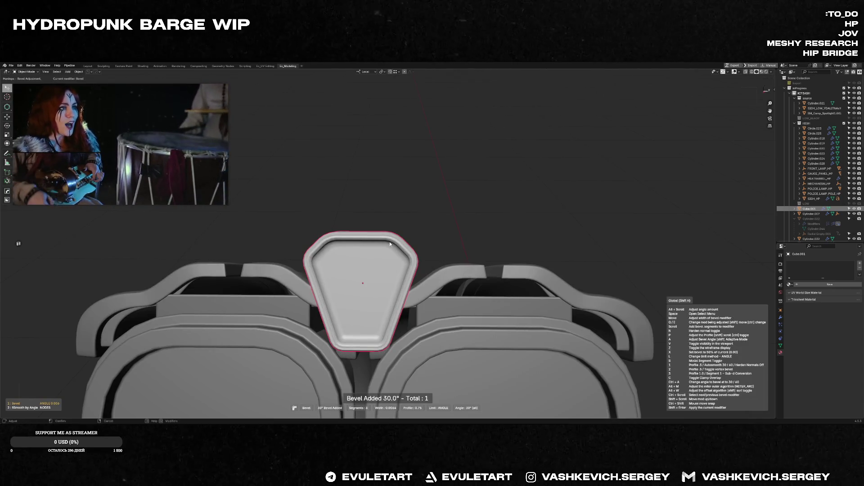
pyautogui.click(392, 243)
pyautogui.moveTo(393, 244)
pyautogui.mouseDown(button='middle')
pyautogui.moveTo(440, 236)
pyautogui.moveTo(454, 258)
pyautogui.moveTo(505, 249)
pyautogui.moveTo(548, 257)
pyautogui.moveTo(291, 274)
pyautogui.moveTo(390, 266)
pyautogui.moveTo(343, 250)
pyautogui.moveTo(343, 261)
pyautogui.moveTo(304, 265)
pyautogui.moveTo(369, 270)
pyautogui.moveTo(346, 274)
pyautogui.moveTo(428, 271)
pyautogui.moveTo(382, 288)
pyautogui.moveTo(418, 259)
pyautogui.moveTo(426, 270)
pyautogui.moveTo(412, 258)
pyautogui.moveTo(509, 223)
pyautogui.mouseUp(button='middle')
pyautogui.hotkey('ctrl', 'a')
pyautogui.click(403, 259)
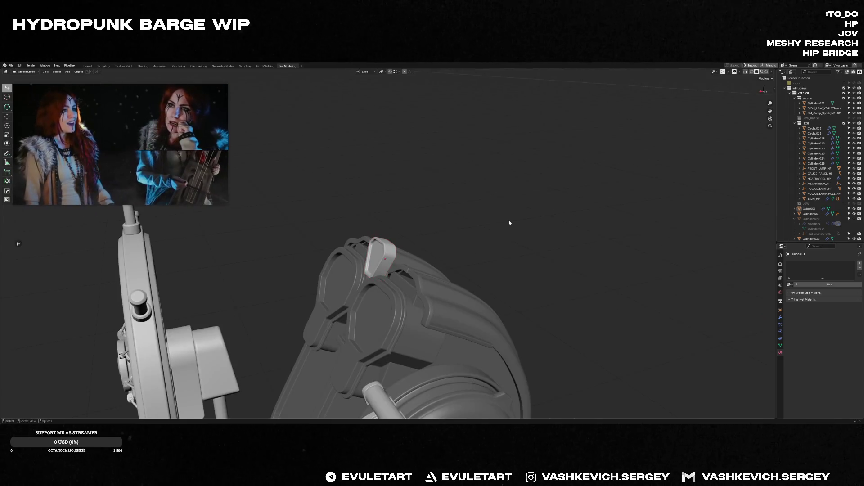
# - Select the curved hull strip Cylinder.028 among the overlapping strips and isolate it
pyautogui.moveTo(406, 194)
pyautogui.mouseDown(button='middle')
pyautogui.moveTo(414, 245)
pyautogui.moveTo(400, 283)
pyautogui.moveTo(317, 309)
pyautogui.mouseUp(button='middle')
pyautogui.scroll(-3, 400, 284)
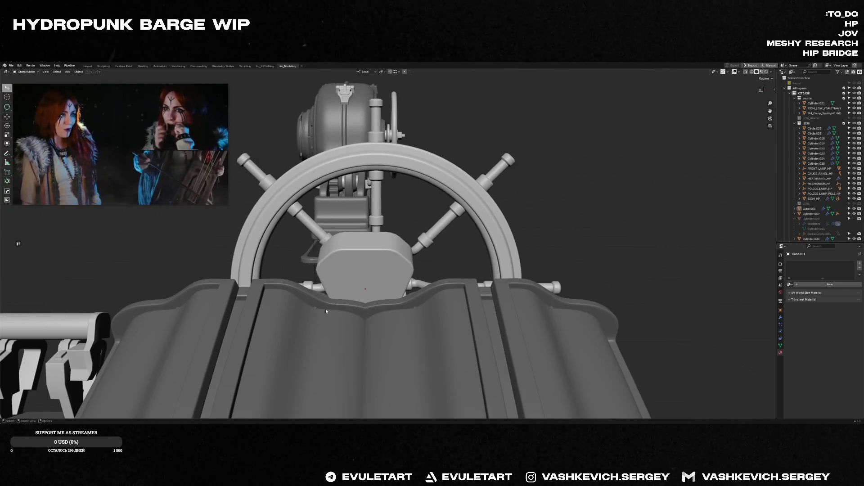
pyautogui.click(317, 308)
pyautogui.click(314, 309)
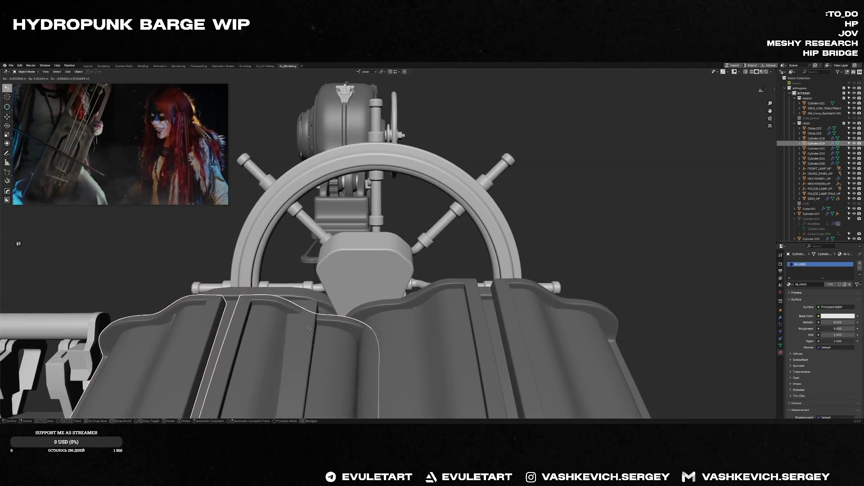
pyautogui.click(310, 320)
pyautogui.click(310, 320)
pyautogui.click(311, 320)
pyautogui.press('f')
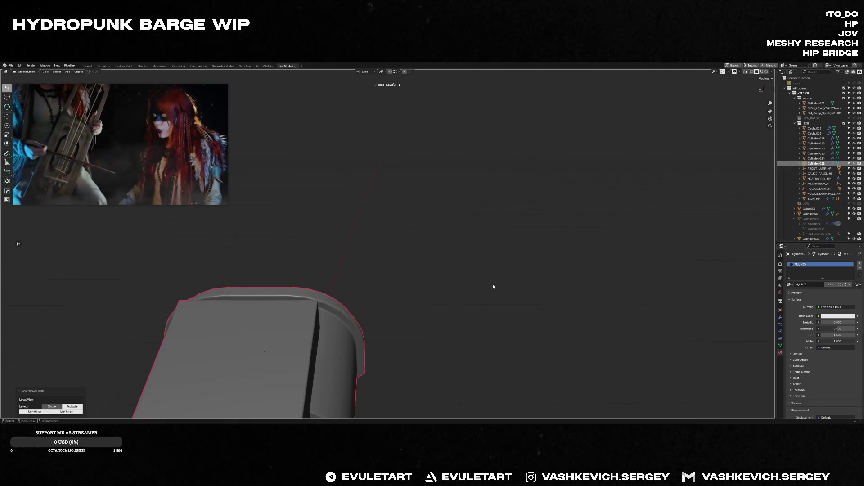
pyautogui.moveTo(434, 289)
pyautogui.mouseDown(button='middle')
pyautogui.moveTo(405, 177)
pyautogui.moveTo(377, 178)
pyautogui.moveTo(368, 195)
pyautogui.moveTo(452, 158)
pyautogui.moveTo(376, 185)
pyautogui.moveTo(408, 186)
pyautogui.mouseUp(button='middle')
pyautogui.scroll(-3, 417, 168)
# - In Edit Mode, select one face of the strip and shift it to a new position
pyautogui.press('Tab')
pyautogui.scroll(3, 405, 171)
pyautogui.hotkey('ctrl', 'r')
pyautogui.press('Escape')
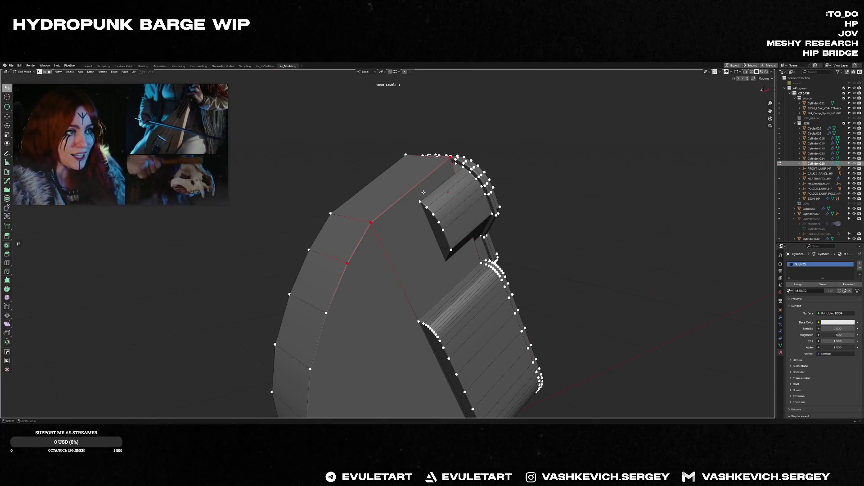
pyautogui.press('3')
pyautogui.click(432, 188)
pyautogui.press('g')
pyautogui.click(353, 197)
# - Scale the selection to 0.92 along the strip's local Y axis
pyautogui.moveTo(354, 197)
pyautogui.mouseDown(button='middle')
pyautogui.moveTo(405, 215)
pyautogui.moveTo(392, 181)
pyautogui.moveTo(510, 183)
pyautogui.mouseUp(button='middle')
pyautogui.moveTo(597, 170); pyautogui.dragTo(588, 176, button='middle')
pyautogui.press('s')
pyautogui.press('y')
pyautogui.press('y')
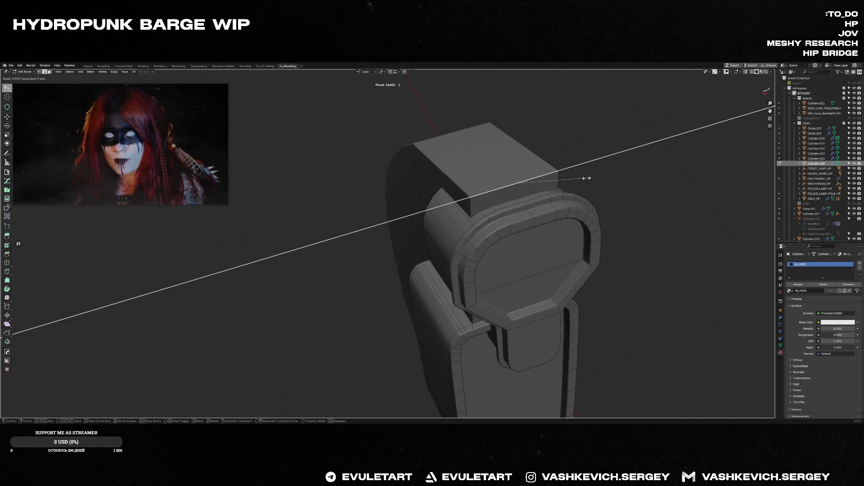
pyautogui.press('Escape')
# - Return to Object Mode, exit local view and save the file
pyautogui.press('Tab')
pyautogui.press('f')
pyautogui.hotkey('ctrl', 's')
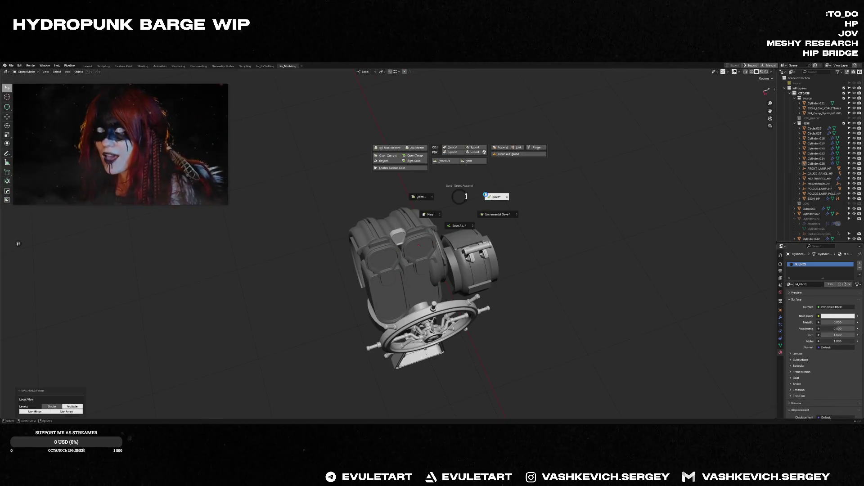
# - Bring the ship's wheel into view and save the blend file
pyautogui.moveTo(495, 239)
pyautogui.mouseDown(button='middle')
pyautogui.moveTo(492, 201)
pyautogui.moveTo(524, 239)
pyautogui.mouseUp(button='middle')
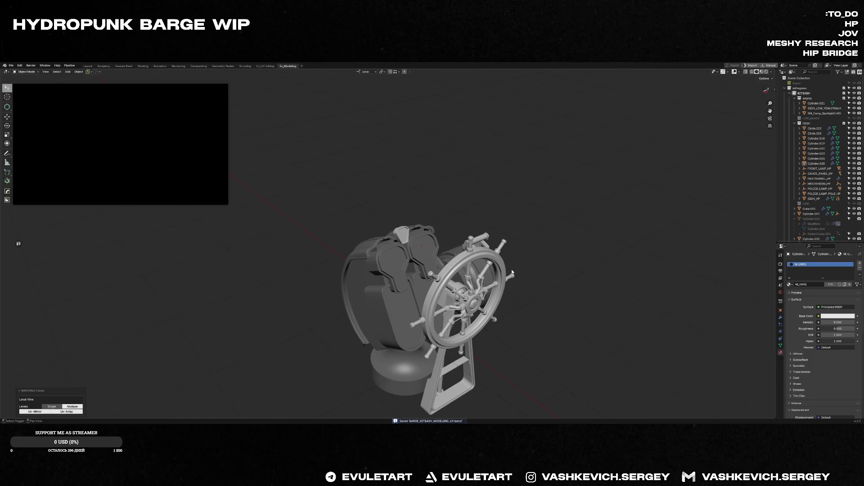
pyautogui.scroll(5, 540, 265)
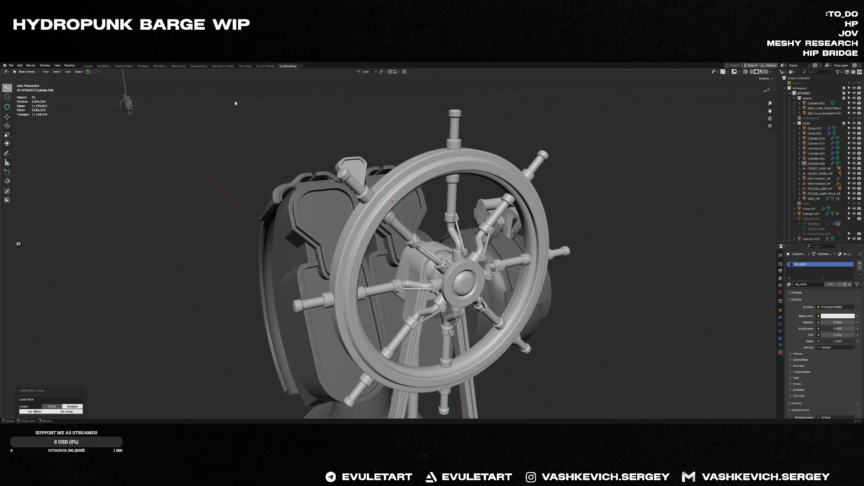
pyautogui.moveTo(360, 188)
pyautogui.mouseDown(button='middle')
pyautogui.moveTo(517, 190)
pyautogui.moveTo(324, 215)
pyautogui.moveTo(383, 230)
pyautogui.moveTo(403, 210)
pyautogui.mouseUp(button='middle')
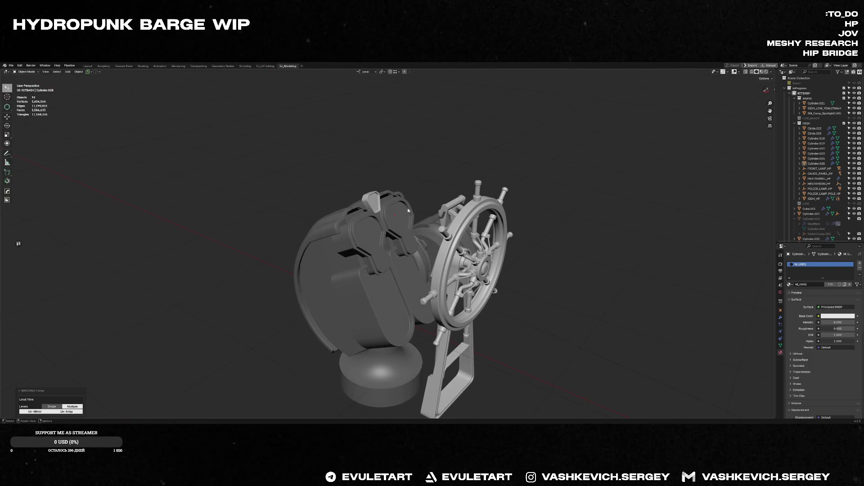
pyautogui.hotkey('ctrl', 's')
pyautogui.click(444, 208)
# - Move the floating video player to the top-left, enlarge it, and save again
pyautogui.moveTo(392, 366); pyautogui.dragTo(67, 95)
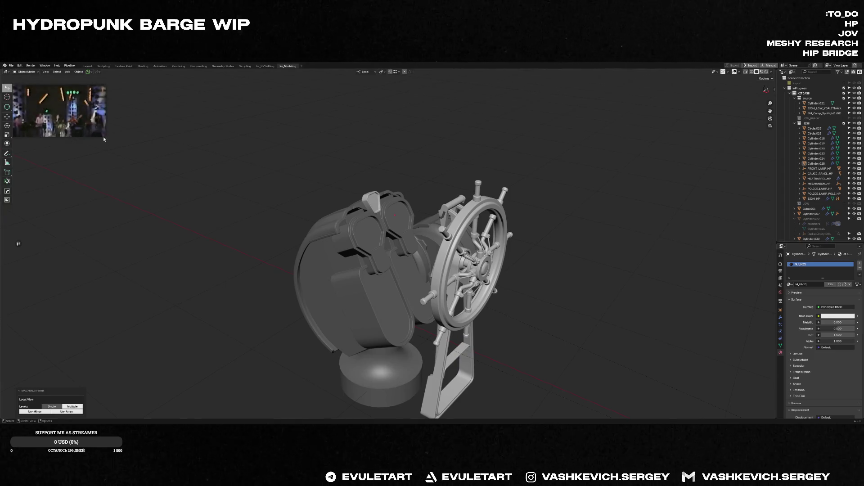
pyautogui.moveTo(105, 135); pyautogui.dragTo(142, 184)
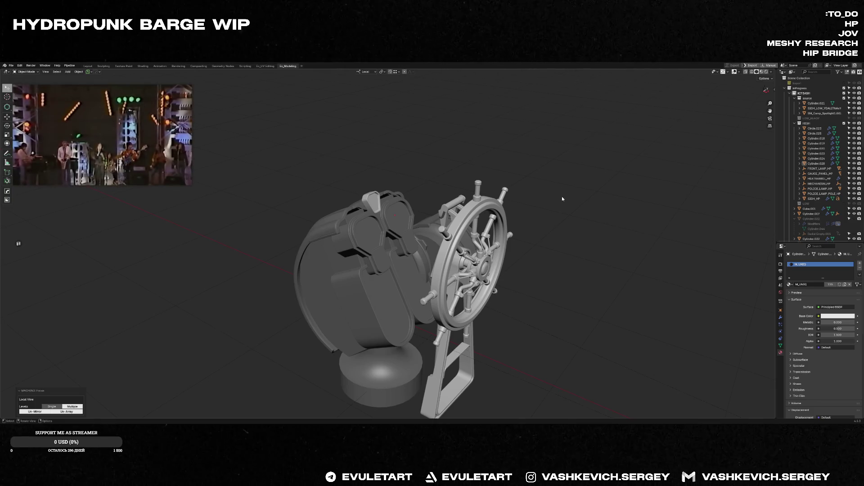
pyautogui.moveTo(411, 176); pyautogui.dragTo(454, 172, button='middle')
pyautogui.hotkey('ctrl', 's')
pyautogui.click(539, 185)
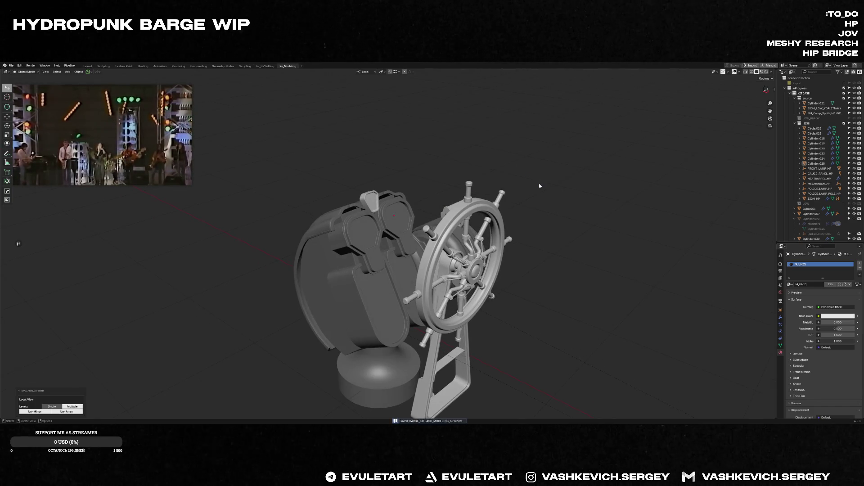
# - Box-select and frame the lamp and wheel cluster, then pick the lamp base Cylinder.023
pyautogui.press('f')
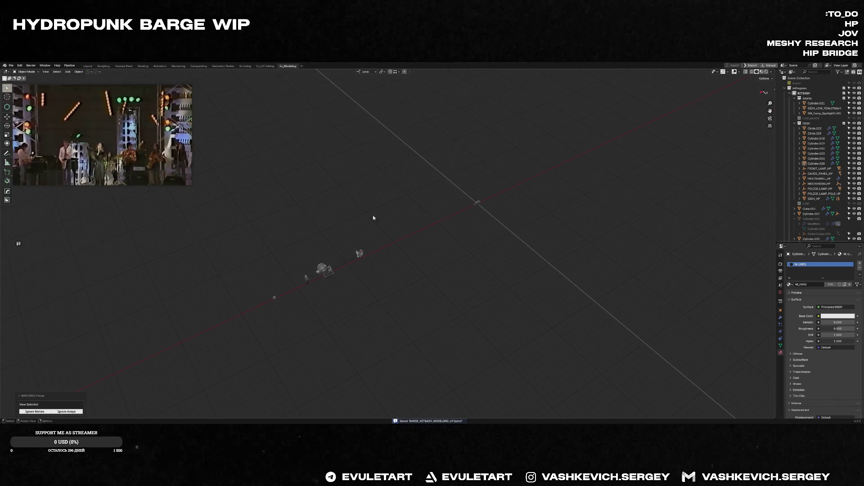
pyautogui.moveTo(373, 218); pyautogui.dragTo(346, 280)
pyautogui.press('f')
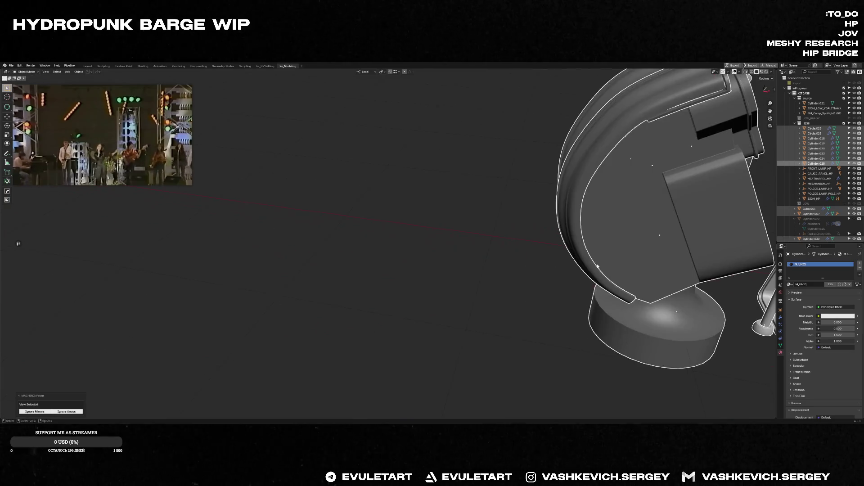
pyautogui.click(677, 317)
# - Frame and isolate the lamp base Cylinder.023
pyautogui.press('f')
pyautogui.press('f')
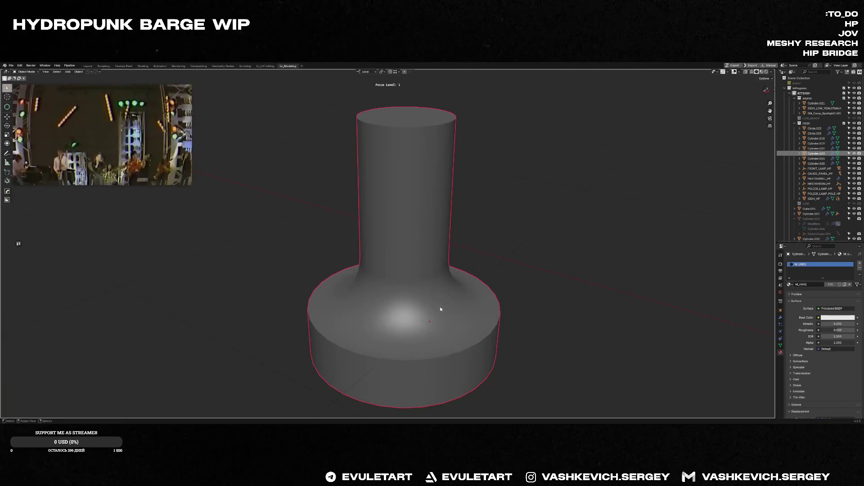
pyautogui.press('Tab')
pyautogui.press('Tab')
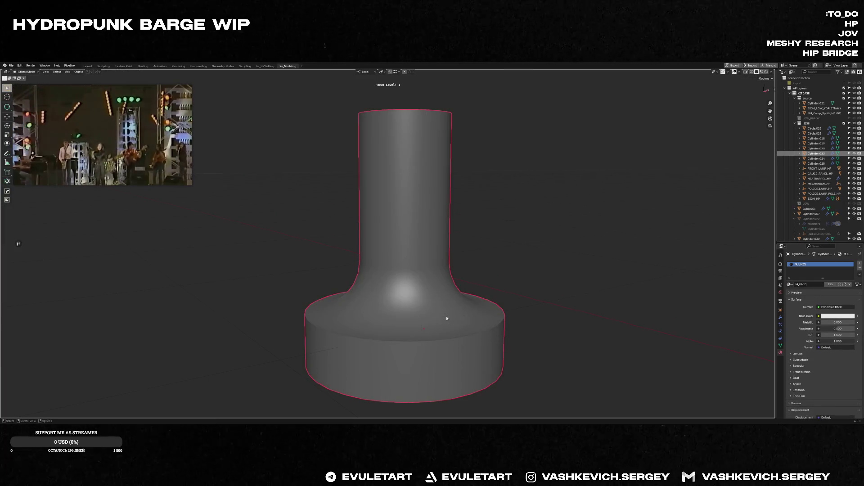
pyautogui.scroll(2, 446, 315)
pyautogui.press('Tab')
pyautogui.scroll(2, 436, 273)
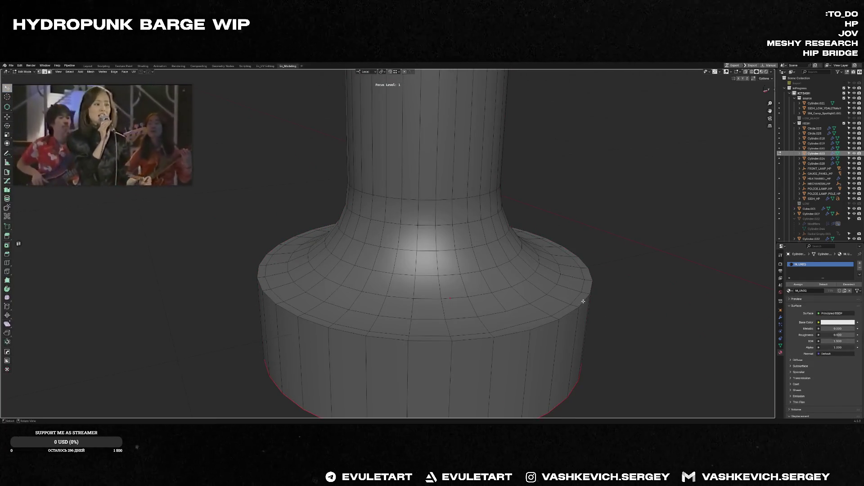
pyautogui.scroll(-2, 595, 302)
# - Knife-cut the rim, then rotate and circularize the base's edge loops with LoopTools
pyautogui.press('k')
pyautogui.click(425, 314)
pyautogui.moveTo(430, 325)
pyautogui.mouseDown(button='middle')
pyautogui.moveTo(561, 323)
pyautogui.moveTo(461, 221)
pyautogui.mouseUp(button='middle')
pyautogui.rightClick(461, 221)
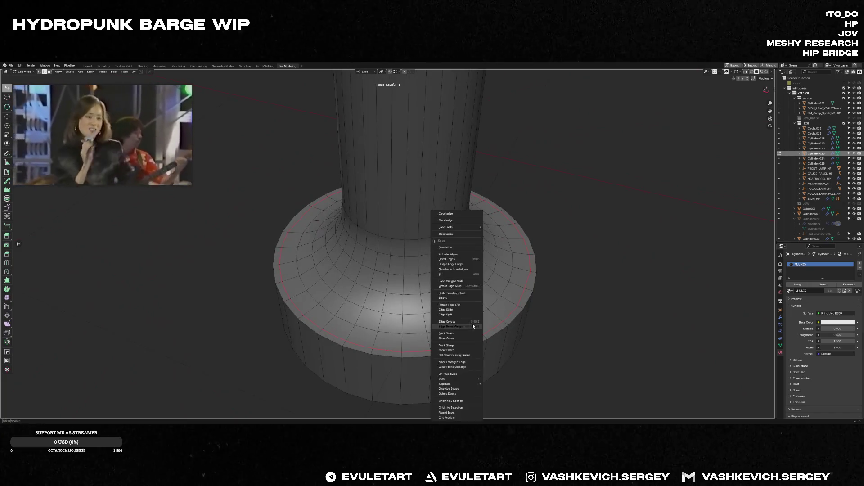
pyautogui.click(459, 221)
pyautogui.moveTo(566, 264); pyautogui.dragTo(569, 309, button='middle')
pyautogui.press('r')
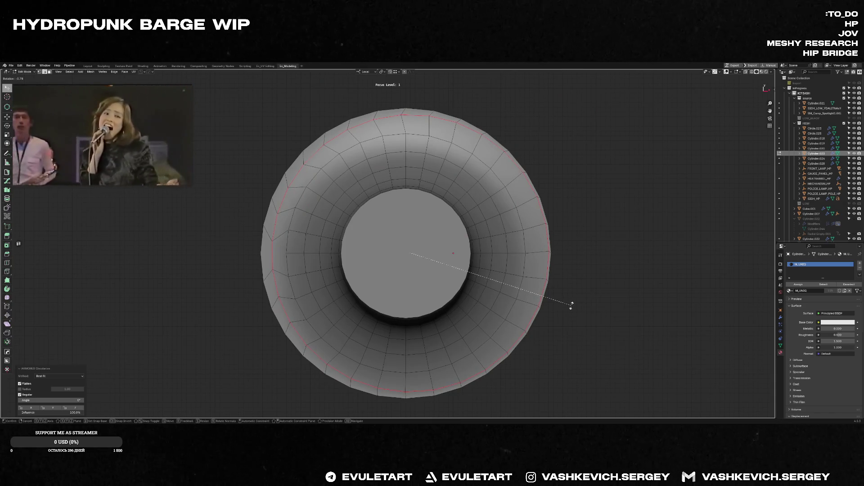
pyautogui.click(571, 306)
pyautogui.rightClick(548, 285)
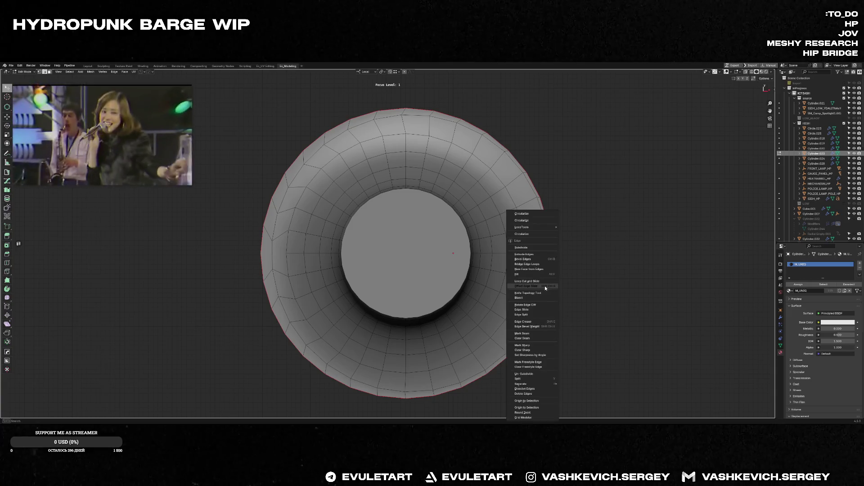
pyautogui.click(531, 234)
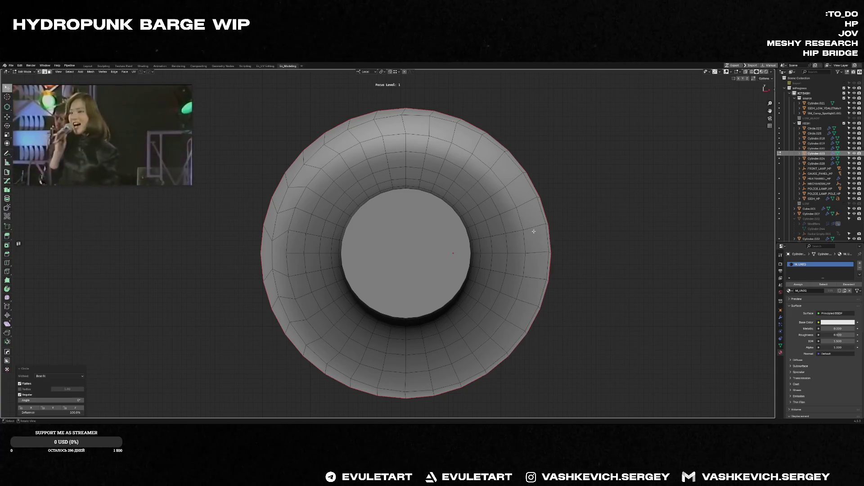
# - Add an edge loop inside the rim, slide it along local X, and make it circular
pyautogui.rightClick(416, 133)
pyautogui.click(423, 149)
pyautogui.press('g')
pyautogui.press('x')
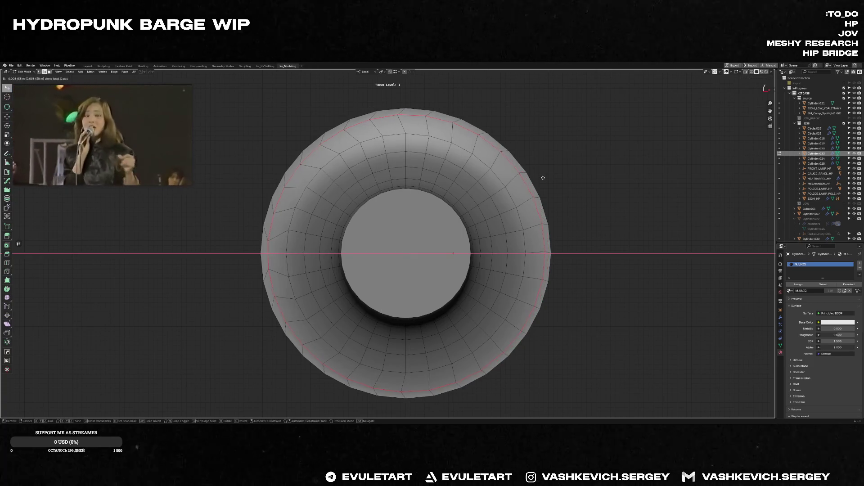
pyautogui.click(543, 178)
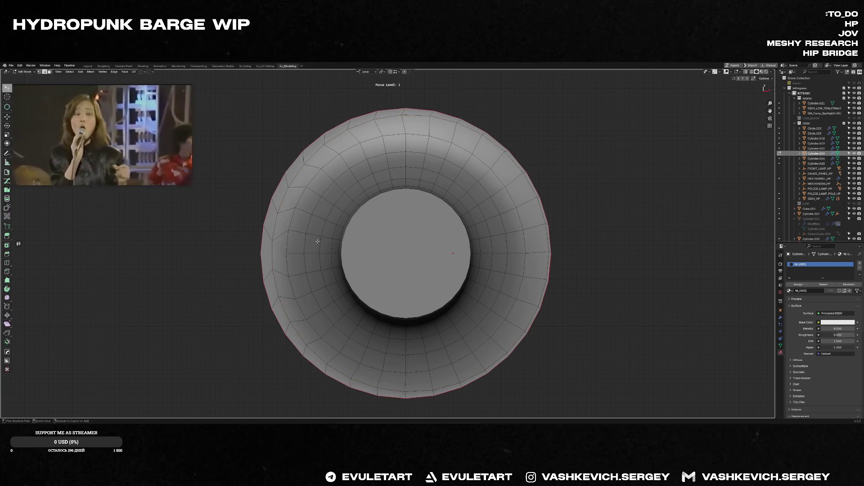
pyautogui.press('k')
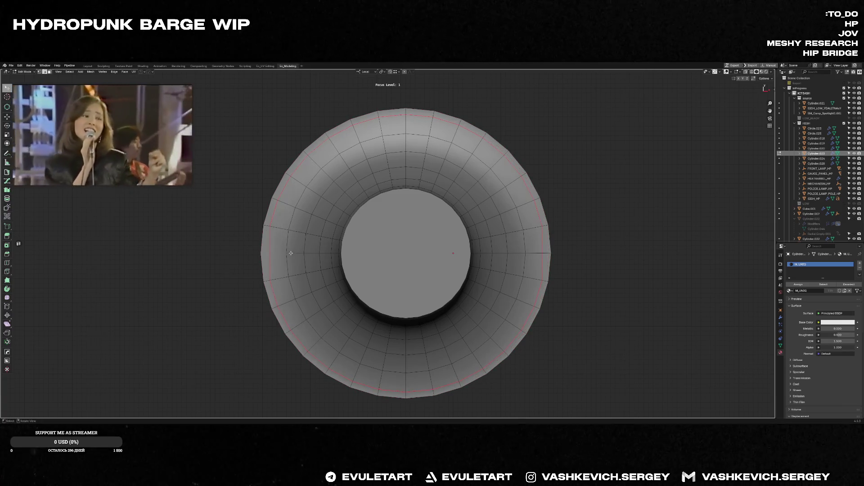
pyautogui.press('Escape')
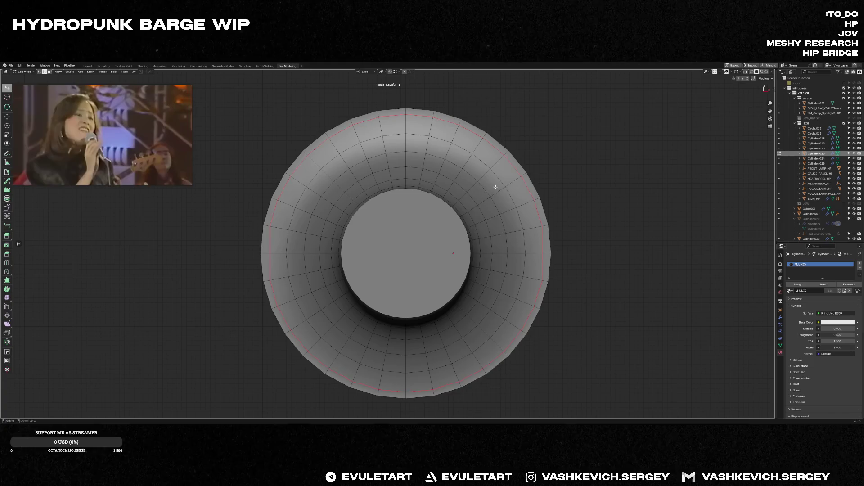
pyautogui.rightClick(495, 187)
pyautogui.click(489, 198)
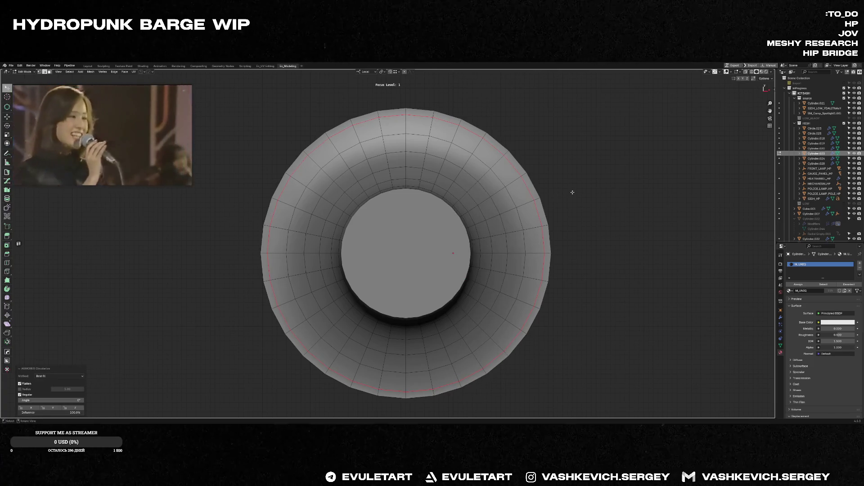
# - Give the lamp base a 30° HardOps bevel in Object Mode
pyautogui.moveTo(568, 189); pyautogui.dragTo(536, 168, button='middle')
pyautogui.moveTo(534, 290); pyautogui.dragTo(531, 266, button='middle')
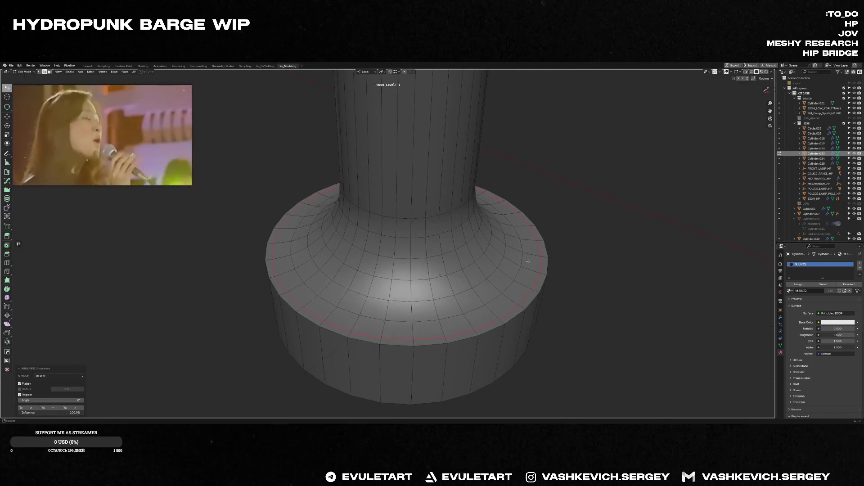
pyautogui.press('Tab')
pyautogui.hotkey('ctrl', 'b')
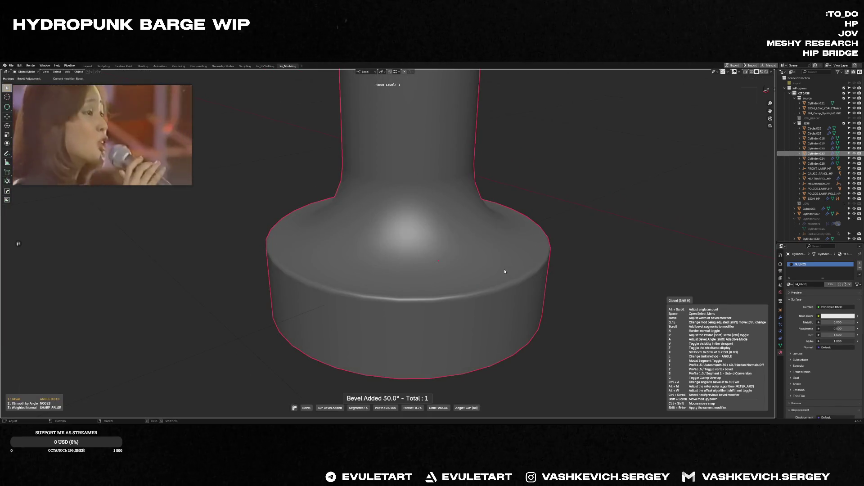
pyautogui.click(518, 265)
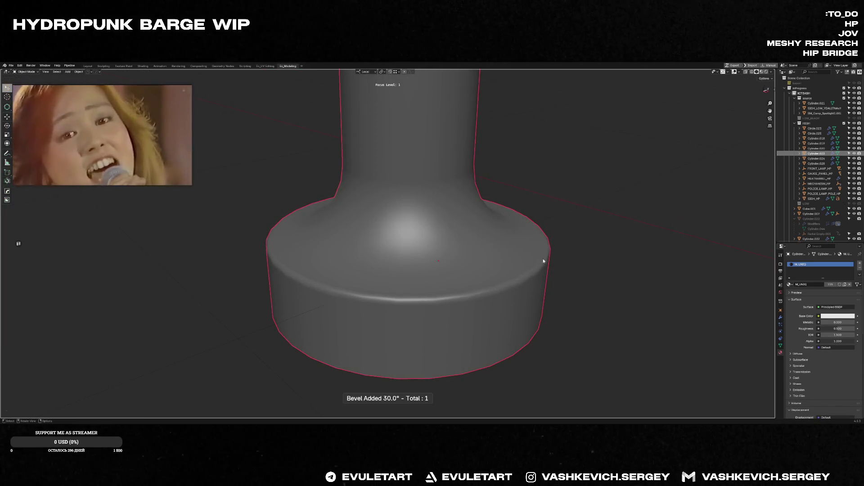
# - Exit local view to show the full barge assembly again
pyautogui.scroll(-5, 543, 260)
pyautogui.moveTo(530, 224)
pyautogui.mouseDown(button='middle')
pyautogui.moveTo(440, 191)
pyautogui.moveTo(598, 129)
pyautogui.moveTo(415, 214)
pyautogui.moveTo(368, 220)
pyautogui.mouseUp(button='middle')
pyautogui.press('Tab')
pyautogui.press('Tab')
pyautogui.press('f')
pyautogui.scroll(4, 436, 221)
pyautogui.scroll(-4, 431, 207)
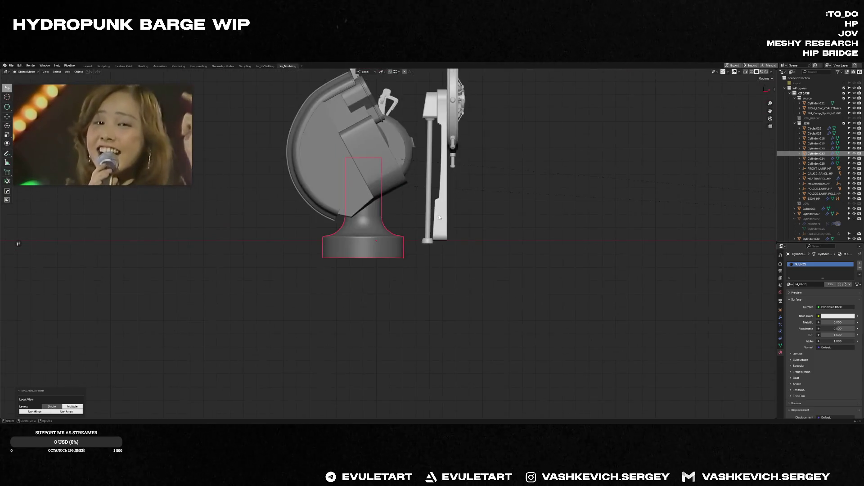
pyautogui.moveTo(439, 217); pyautogui.dragTo(405, 234, button='middle')
pyautogui.scroll(-4, 405, 234)
pyautogui.scroll(4, 386, 252)
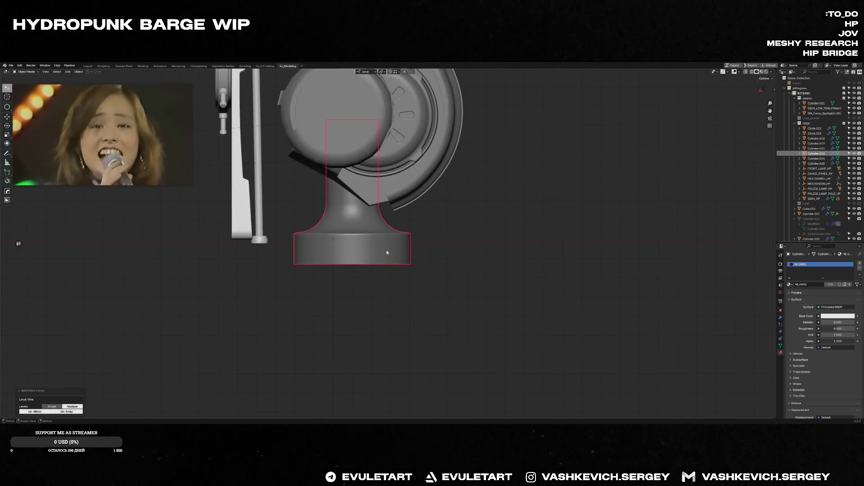
pyautogui.moveTo(367, 231)
pyautogui.keyDown('shift'); pyautogui.mouseDown(button='middle')
pyautogui.moveTo(450, 232)
pyautogui.moveTo(373, 236)
pyautogui.mouseUp(button='middle'); pyautogui.keyUp('shift')
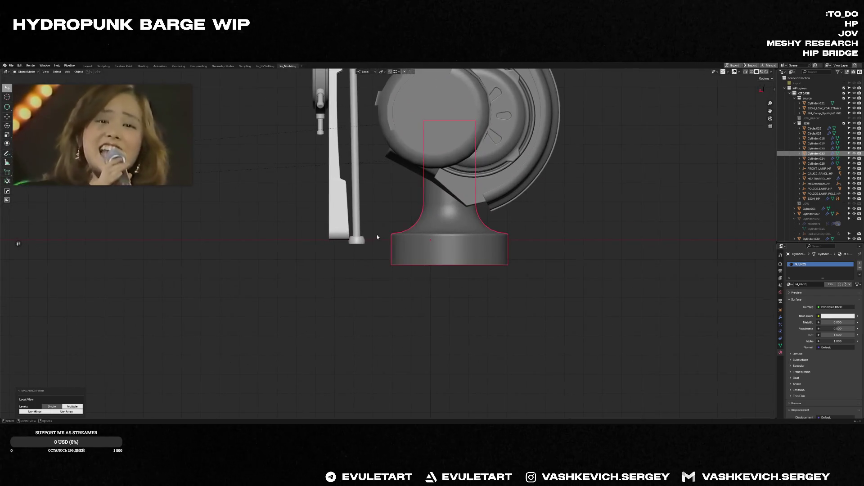
pyautogui.scroll(-6, 444, 241)
pyautogui.scroll(3, 314, 128)
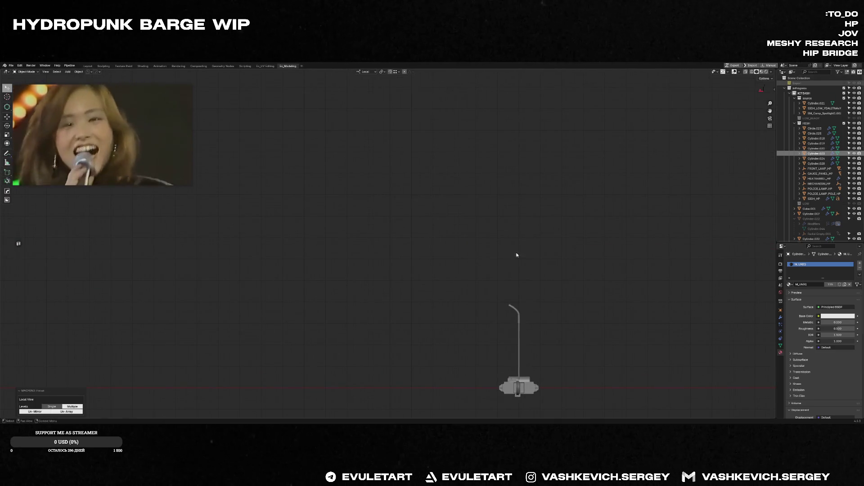
pyautogui.press('f')
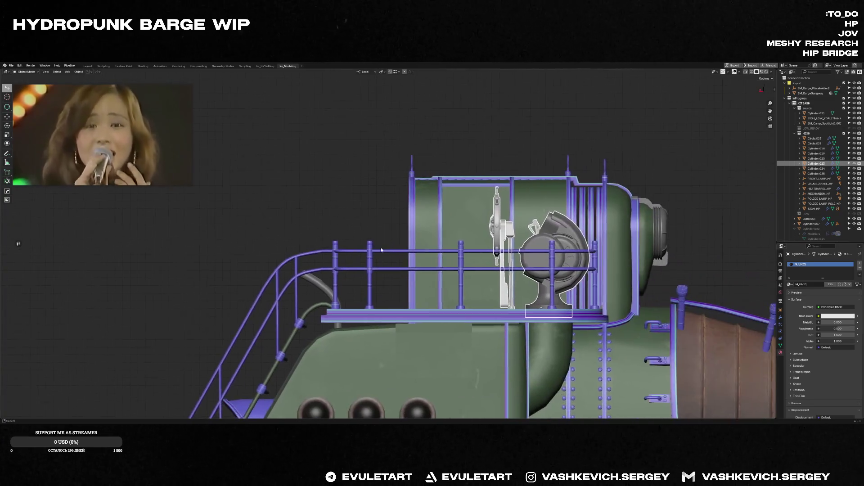
# - Hide the Export collection in the outliner and add a loop cut to a mesh
pyautogui.click(844, 83)
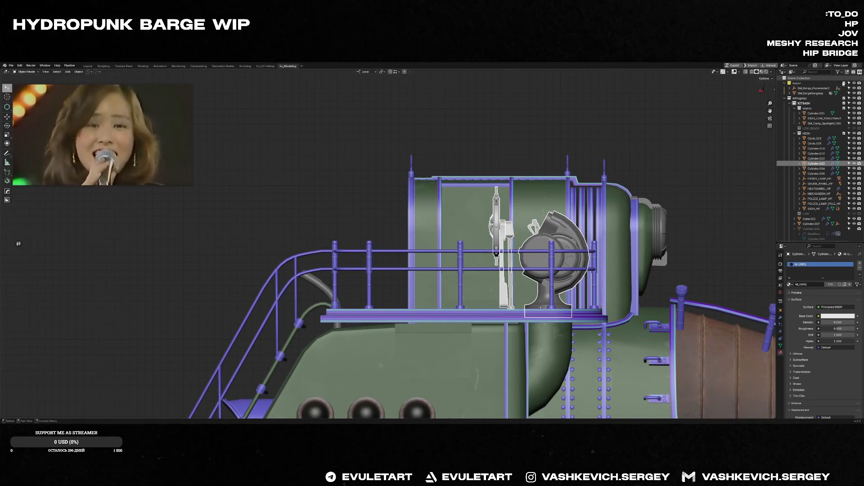
pyautogui.press('Tab')
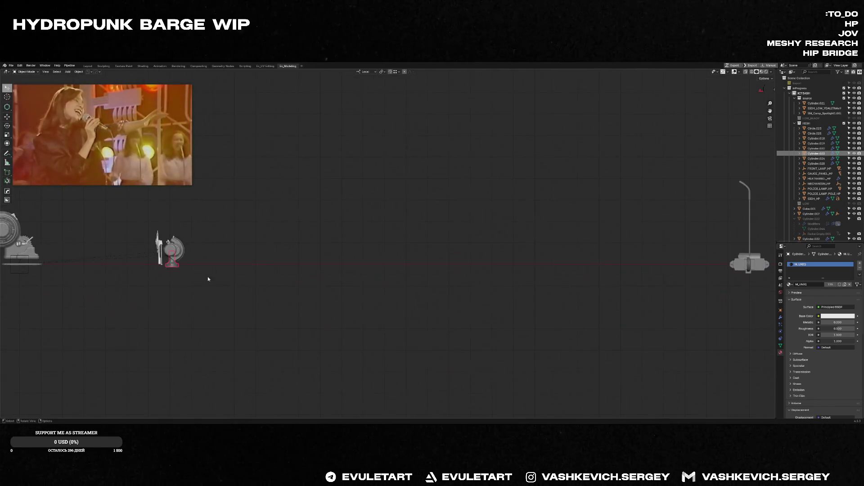
pyautogui.hotkey('ctrl', 'r')
pyautogui.click(648, 317)
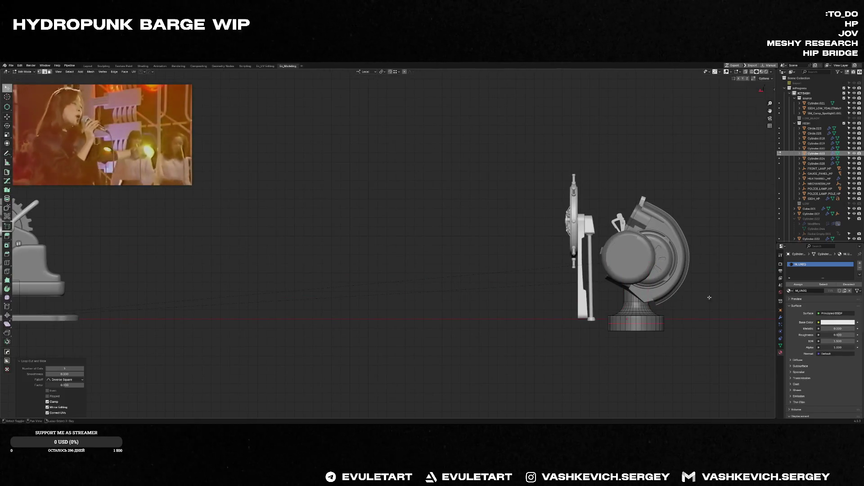
# - Select the linked vertices of the ship-wheel stand's bent foot
pyautogui.scroll(4, 630, 306)
pyautogui.scroll(-4, 592, 296)
pyautogui.press('l')
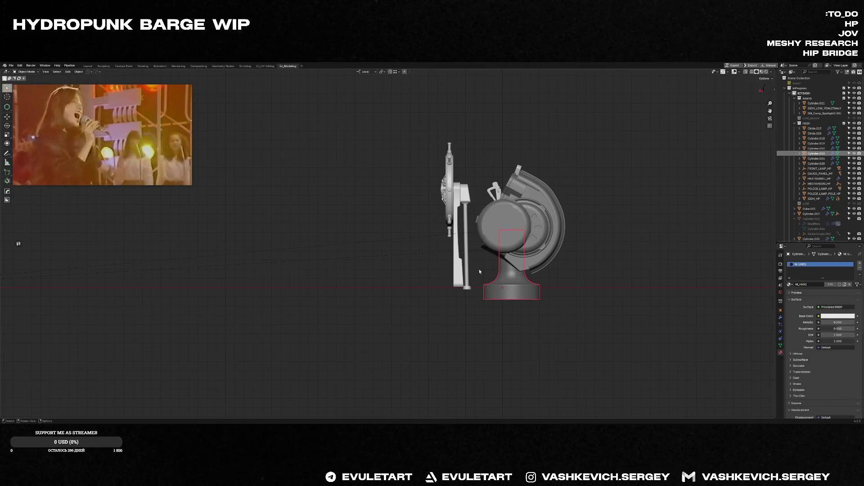
pyautogui.press('l')
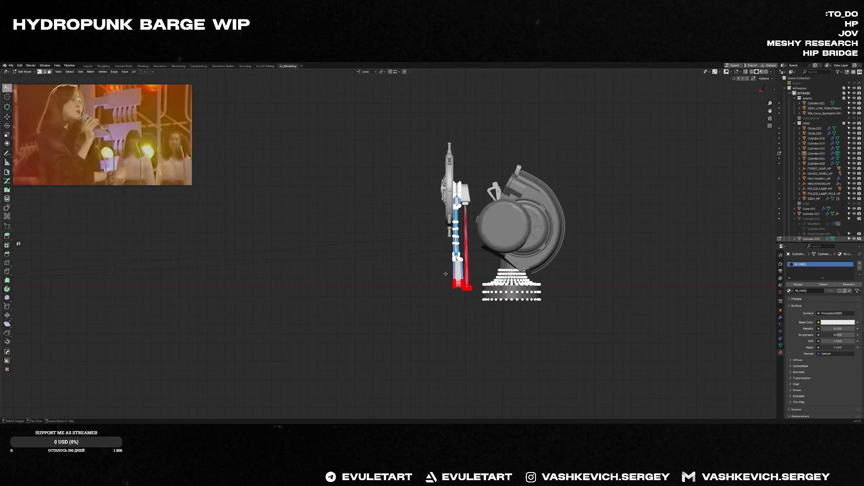
pyautogui.moveTo(411, 305); pyautogui.dragTo(492, 298, button='middle')
pyautogui.scroll(6, 492, 298)
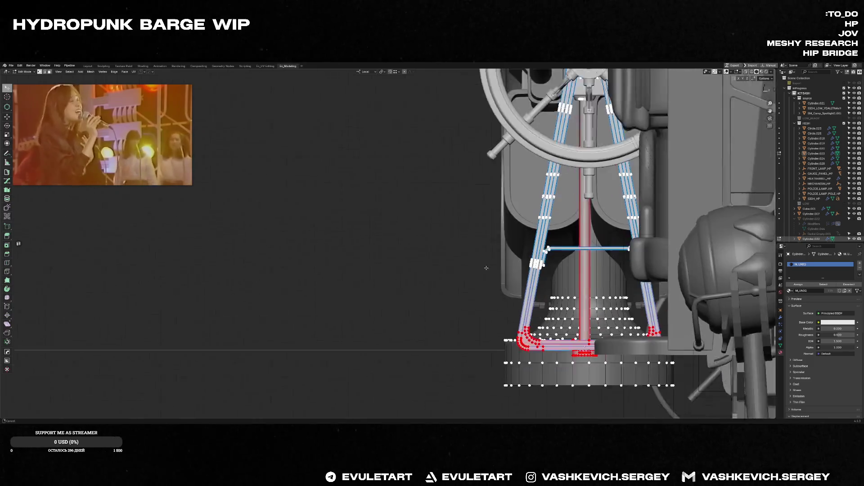
# - Enable proportional editing and lower the selected foot vertices along Z
pyautogui.press('o')
pyautogui.press('g')
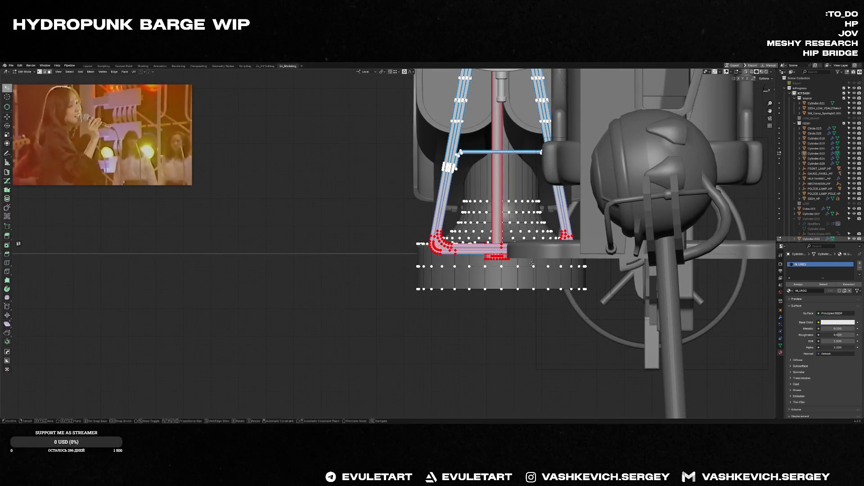
pyautogui.press('Escape')
pyautogui.moveTo(528, 270); pyautogui.dragTo(571, 277, button='middle')
pyautogui.moveTo(390, 256)
pyautogui.mouseDown(button='middle')
pyautogui.moveTo(391, 234)
pyautogui.moveTo(398, 257)
pyautogui.moveTo(652, 247)
pyautogui.mouseUp(button='middle')
pyautogui.press('g')
pyautogui.press('z')
pyautogui.press('z')
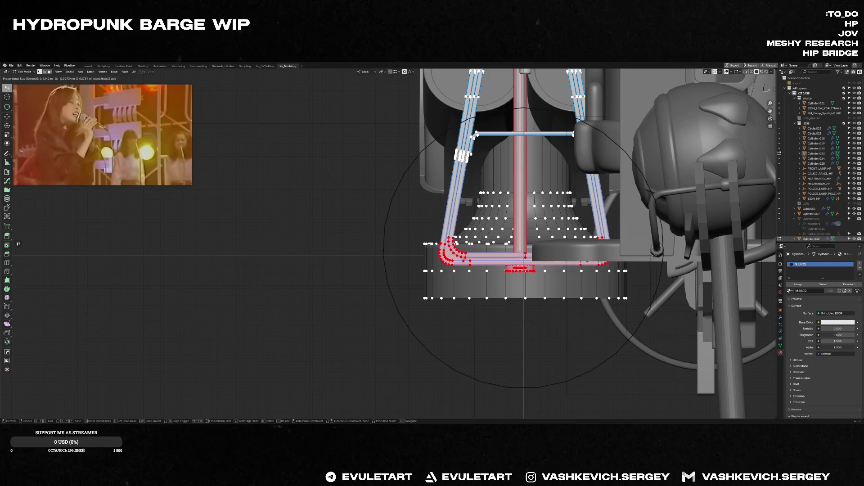
pyautogui.click(653, 260)
# - Return to Object Mode and save the file as BARGE_KITBASH_MODELING_69.blend
pyautogui.press('Tab')
pyautogui.scroll(-5, 463, 228)
pyautogui.moveTo(464, 228)
pyautogui.mouseDown(button='middle')
pyautogui.moveTo(499, 261)
pyautogui.moveTo(511, 247)
pyautogui.mouseUp(button='middle')
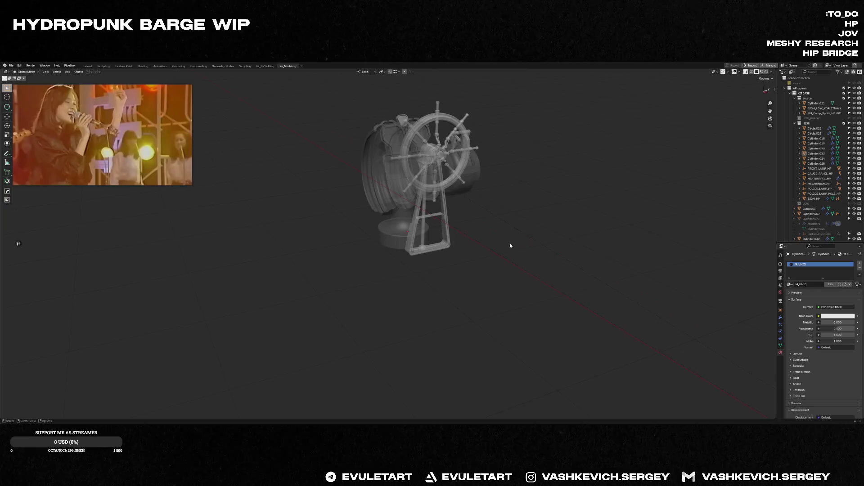
pyautogui.scroll(3, 502, 228)
pyautogui.hotkey('ctrl', 's')
pyautogui.click(543, 220)
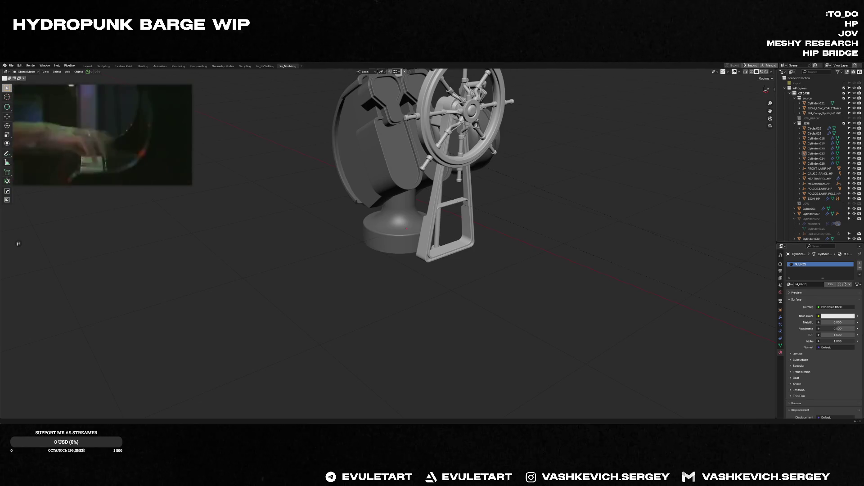
pyautogui.press('super')
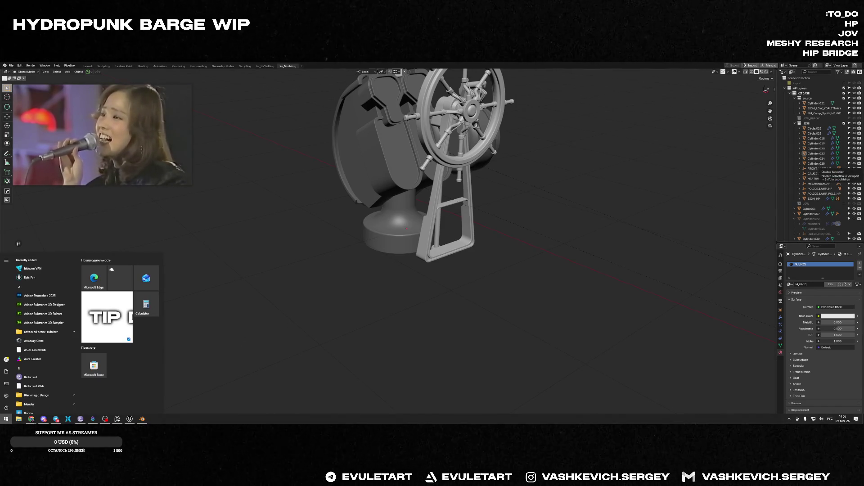
pyautogui.press('Escape')
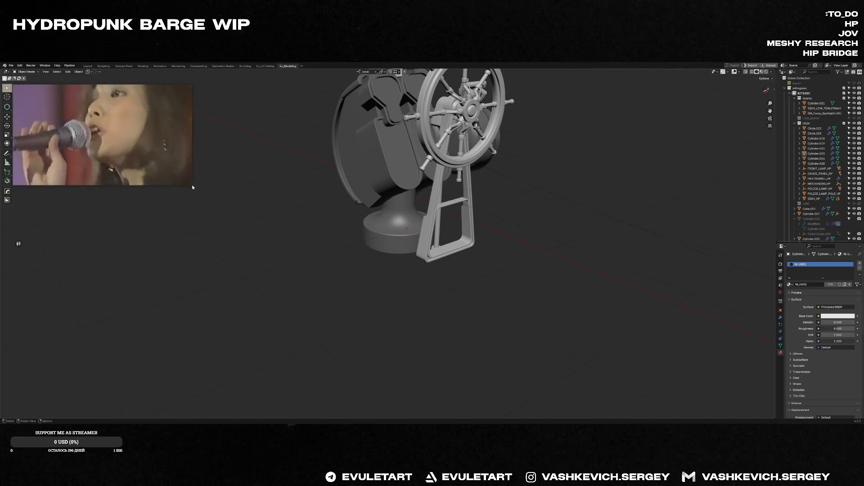
pyautogui.moveTo(192, 186)
pyautogui.mouseDown()
pyautogui.moveTo(224, 203)
pyautogui.moveTo(217, 203)
pyautogui.mouseUp()
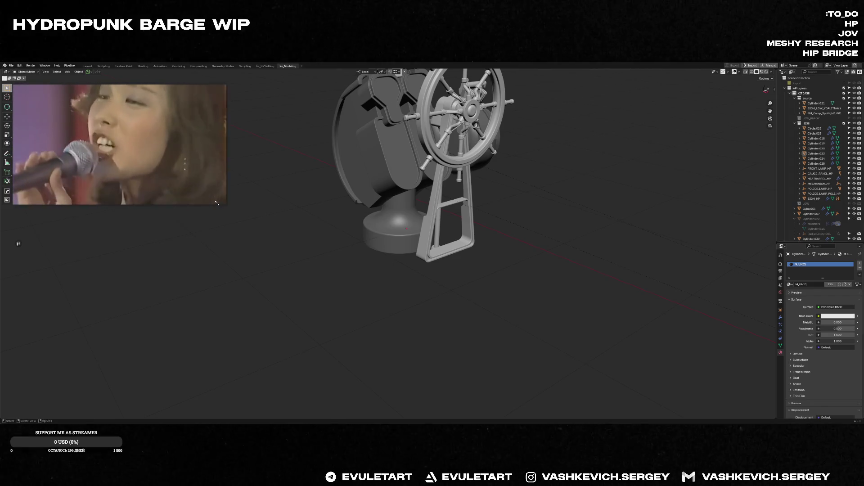
pyautogui.moveTo(119, 142)
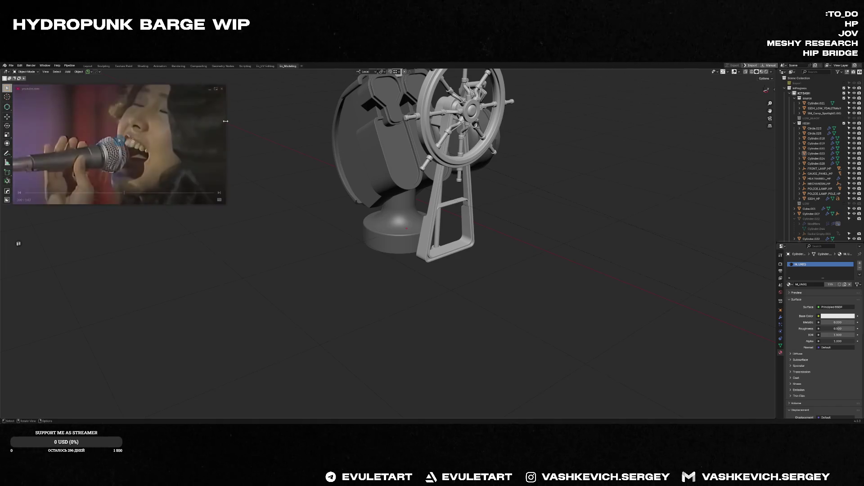
pyautogui.moveTo(225, 121)
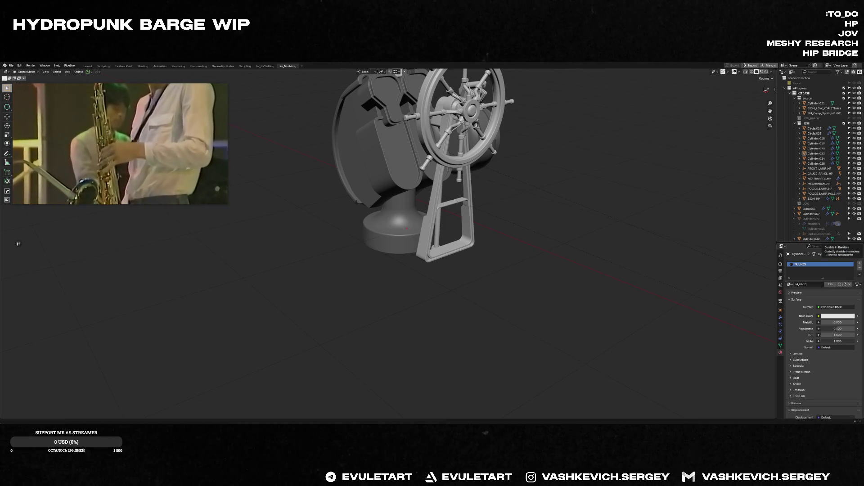
# - Select the cylindrical housing cap Cylinder.024 and frame it in the view
pyautogui.moveTo(500, 229)
pyautogui.mouseDown(button='middle')
pyautogui.moveTo(481, 215)
pyautogui.moveTo(511, 245)
pyautogui.moveTo(506, 251)
pyautogui.moveTo(366, 225)
pyautogui.moveTo(474, 220)
pyautogui.moveTo(463, 235)
pyautogui.moveTo(567, 293)
pyautogui.moveTo(451, 276)
pyautogui.moveTo(463, 286)
pyautogui.moveTo(356, 275)
pyautogui.mouseUp(button='middle')
pyautogui.scroll(-5, 525, 284)
pyautogui.scroll(4, 468, 289)
pyautogui.click(387, 282)
pyautogui.press('f')
pyautogui.scroll(3, 387, 283)
pyautogui.scroll(-4, 368, 276)
pyautogui.scroll(5, 355, 276)
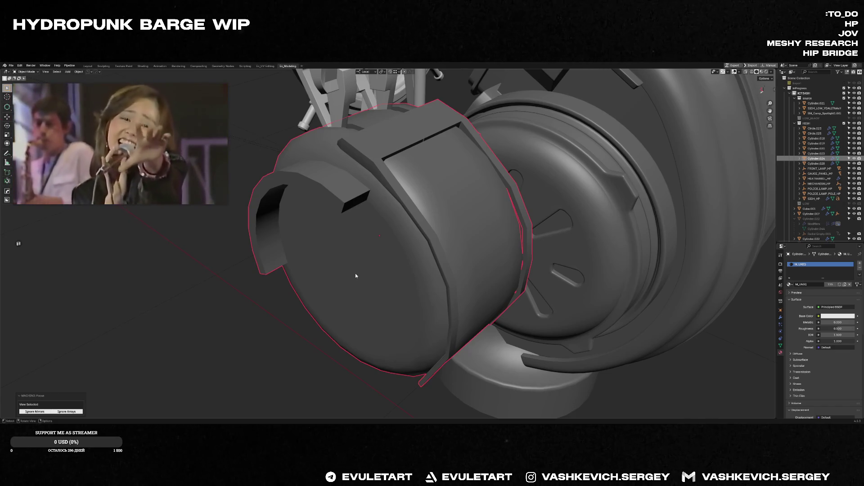
# - Isolate the housing cap in local view, leaving its size unchanged
pyautogui.press('s')
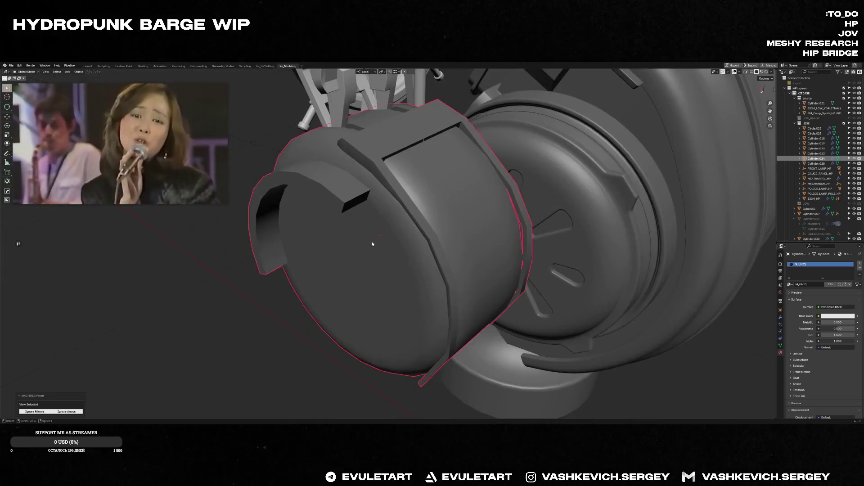
pyautogui.rightClick(368, 245)
pyautogui.scroll(-5, 369, 245)
pyautogui.moveTo(368, 245)
pyautogui.mouseDown(button='middle')
pyautogui.moveTo(449, 241)
pyautogui.moveTo(401, 225)
pyautogui.moveTo(436, 237)
pyautogui.moveTo(404, 207)
pyautogui.moveTo(405, 189)
pyautogui.moveTo(392, 190)
pyautogui.moveTo(499, 204)
pyautogui.mouseUp(button='middle')
pyautogui.press('f')
# - Select the cap's top face, grow it down the side legs, and separate it as a new object
pyautogui.press('Tab')
pyautogui.click(391, 190)
pyautogui.press('ctrl+KP_Add')
pyautogui.press('p')
pyautogui.click(463, 246)
pyautogui.press('Tab')
# - Isolate the bracket, loop-cut its top bar, and scale the new edge to 0 on X
pyautogui.press('f')
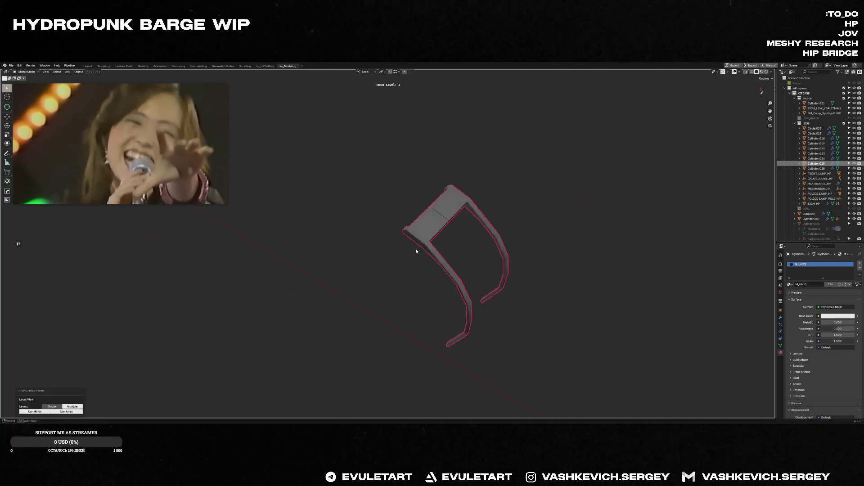
pyautogui.press('KP_1')
pyautogui.press('Tab')
pyautogui.hotkey('ctrl', 'r')
pyautogui.click(450, 223)
pyautogui.scroll(3, 458, 237)
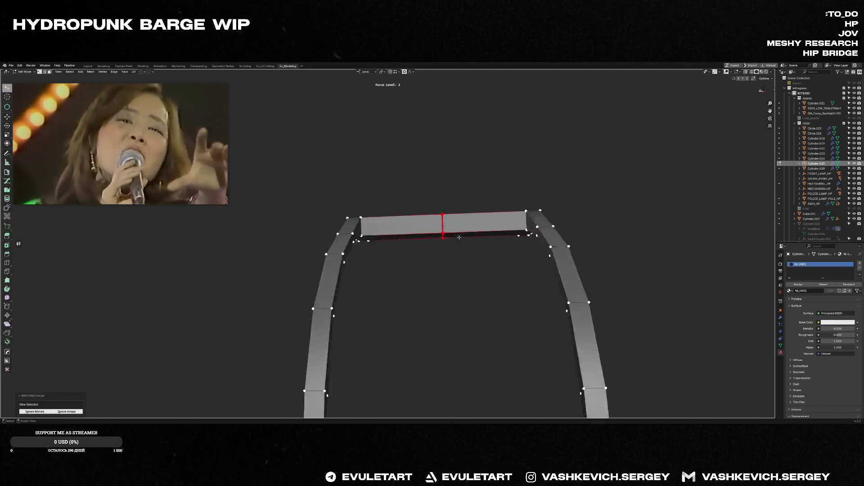
pyautogui.scroll(3, 459, 237)
pyautogui.press('KP_1')
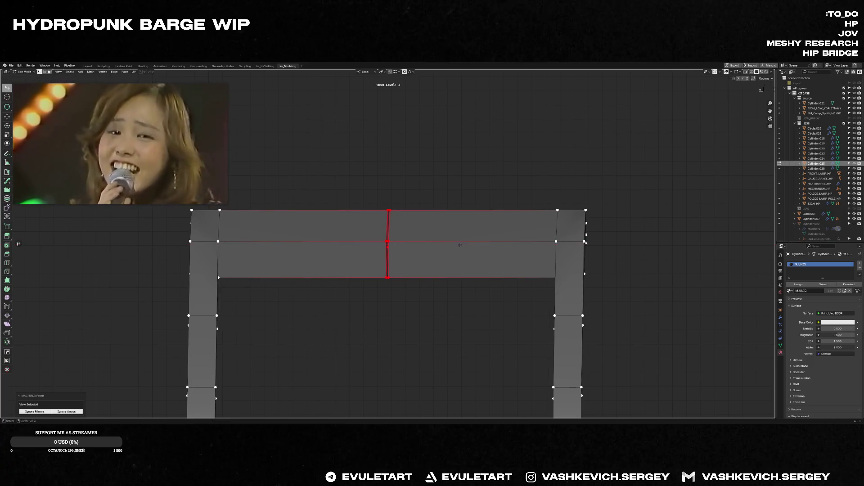
pyautogui.press('s')
pyautogui.press('x')
pyautogui.press('0')
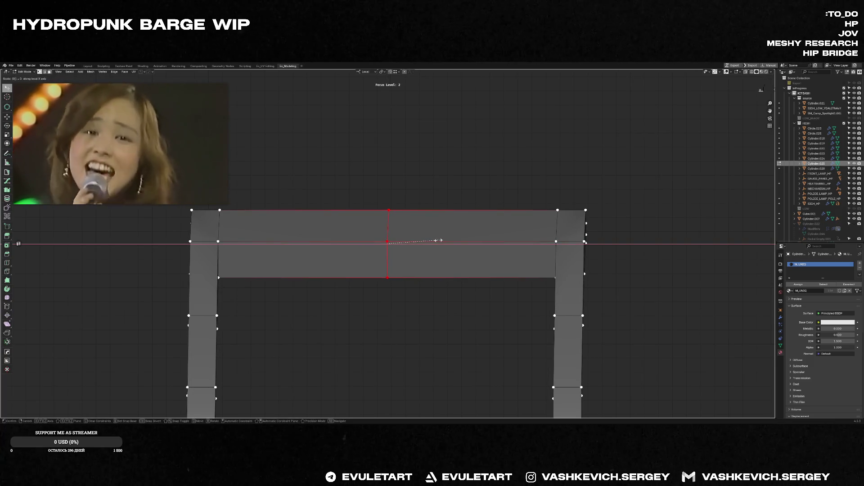
pyautogui.press('Return')
# - Dissolve the centre edge loop and Merge by Distance to remove 4 duplicate vertices
pyautogui.hotkey('alt', 'a')
pyautogui.moveTo(435, 241)
pyautogui.mouseDown(button='middle')
pyautogui.moveTo(414, 288)
pyautogui.moveTo(390, 198)
pyautogui.moveTo(399, 221)
pyautogui.mouseUp(button='middle')
pyautogui.scroll(-5, 415, 288)
pyautogui.hotkey('ctrl', 'x')
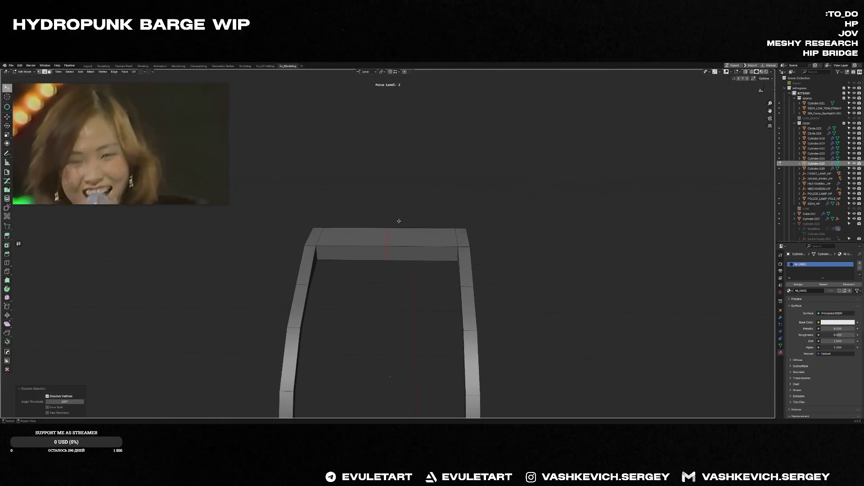
pyautogui.press('1')
pyautogui.press('a')
pyautogui.press(',')
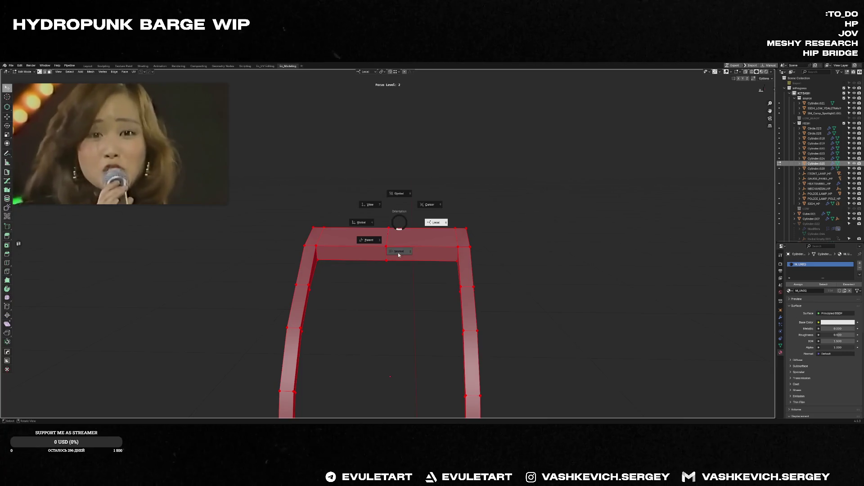
pyautogui.click(401, 228)
pyautogui.press('m')
pyautogui.press('b')
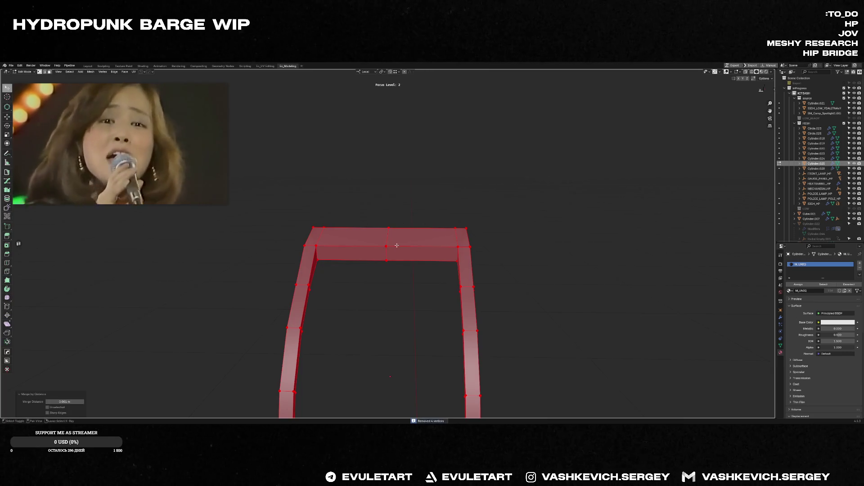
# - Add a new centred edge loop across the bracket's top bar
pyautogui.hotkey('alt', 'a')
pyautogui.click(387, 237)
pyautogui.rightClick(388, 238)
pyautogui.moveTo(388, 238)
pyautogui.mouseDown(button='middle')
pyautogui.moveTo(395, 276)
pyautogui.moveTo(538, 244)
pyautogui.moveTo(523, 259)
pyautogui.mouseUp(button='middle')
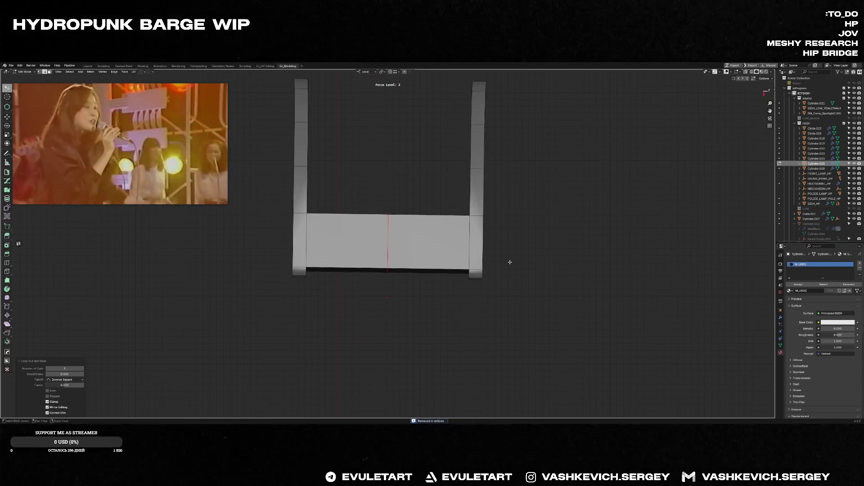
# - Switch to the bracket object Cylinder.025 and move it into place against the housing cap
pyautogui.press('2')
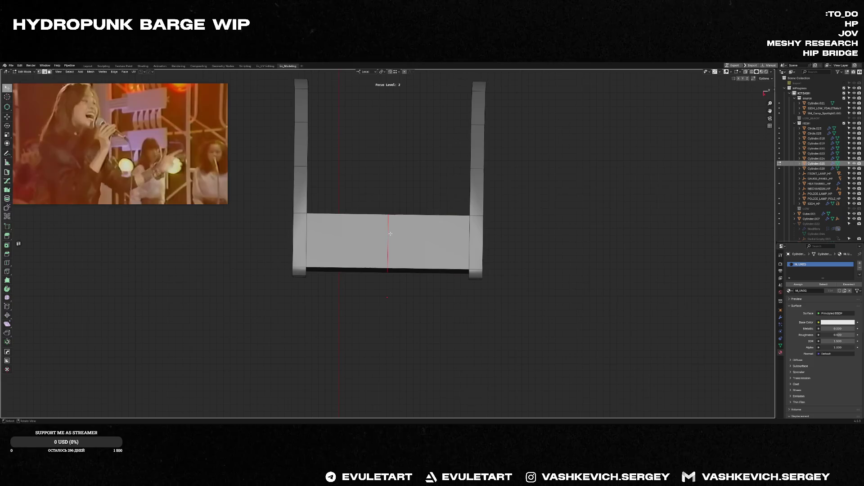
pyautogui.hotkey('shift', 's')
pyautogui.press('Escape')
pyautogui.press('KP_Divide')
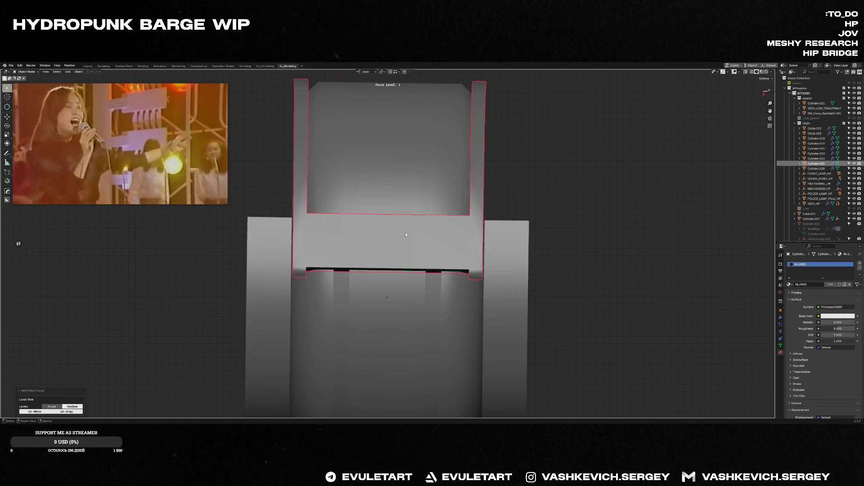
pyautogui.hotkey('ctrl', 'r')
pyautogui.press('Escape')
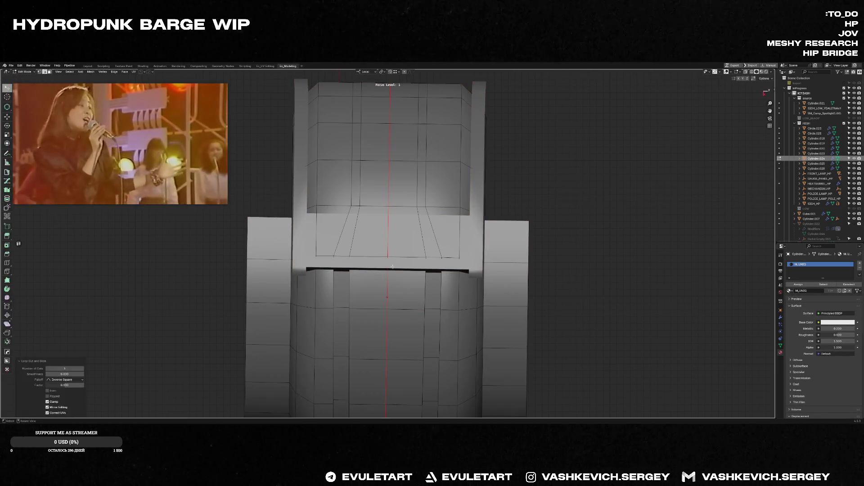
pyautogui.hotkey('alt', 'q')
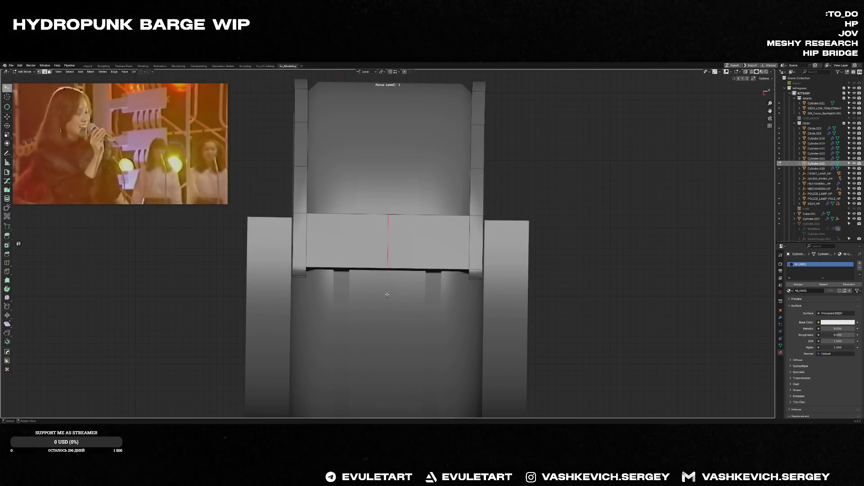
pyautogui.press('Tab')
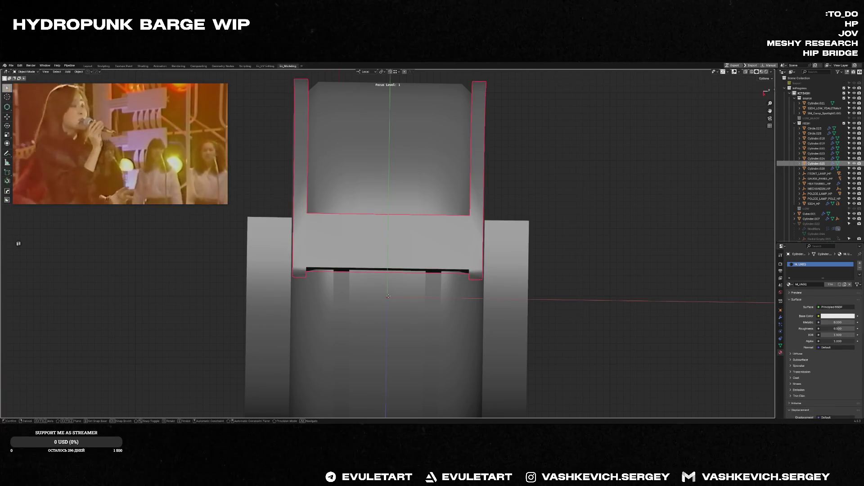
pyautogui.press('g')
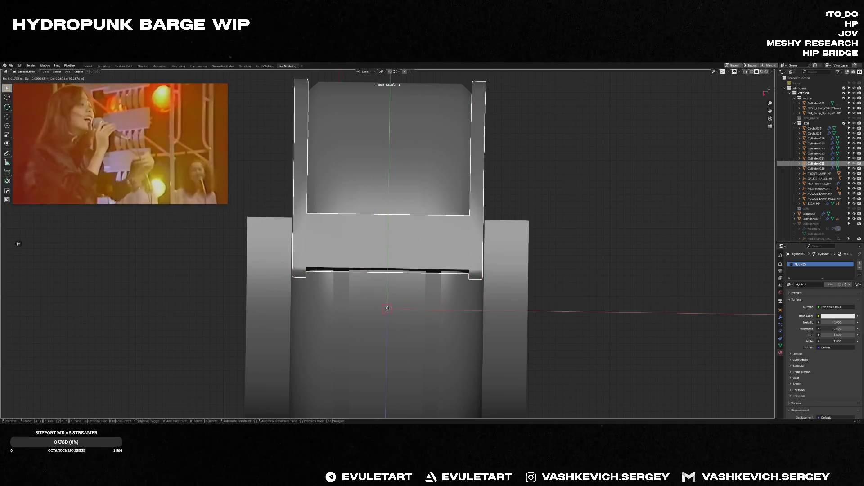
pyautogui.click(388, 309)
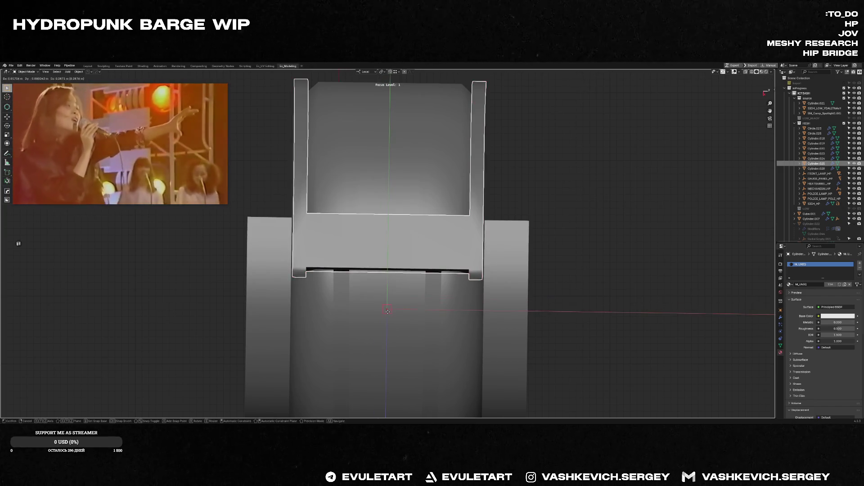
# - Select the edge loop along the bracket's bar and isolate that strip on its own
pyautogui.moveTo(395, 268)
pyautogui.mouseDown(button='middle')
pyautogui.moveTo(421, 211)
pyautogui.moveTo(353, 180)
pyautogui.moveTo(412, 151)
pyautogui.moveTo(463, 149)
pyautogui.moveTo(445, 196)
pyautogui.mouseUp(button='middle')
pyautogui.press('Tab')
pyautogui.press('a')
pyautogui.press('Tab')
pyautogui.scroll(-5, 344, 174)
pyautogui.press('Tab')
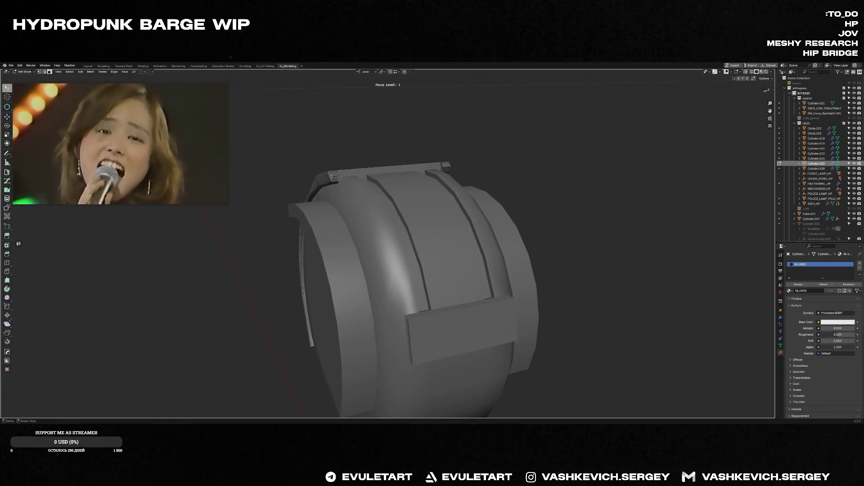
pyautogui.press('f')
pyautogui.press('f')
pyautogui.scroll(5, 469, 234)
pyautogui.moveTo(540, 231)
pyautogui.mouseDown(button='middle')
pyautogui.moveTo(428, 216)
pyautogui.moveTo(440, 218)
pyautogui.moveTo(427, 227)
pyautogui.moveTo(461, 222)
pyautogui.moveTo(481, 237)
pyautogui.moveTo(404, 266)
pyautogui.moveTo(455, 263)
pyautogui.mouseUp(button='middle')
pyautogui.scroll(-3, 428, 227)
pyautogui.click(405, 266)
pyautogui.keyDown('alt'); pyautogui.click(407, 264); pyautogui.keyUp('alt')
pyautogui.scroll(-3, 403, 261)
pyautogui.hotkey('ctrl', 'f')
pyautogui.moveTo(297, 162)
pyautogui.mouseDown(button='middle')
pyautogui.moveTo(416, 247)
pyautogui.moveTo(405, 287)
pyautogui.moveTo(416, 163)
pyautogui.mouseUp(button='middle')
pyautogui.scroll(2, 421, 141)
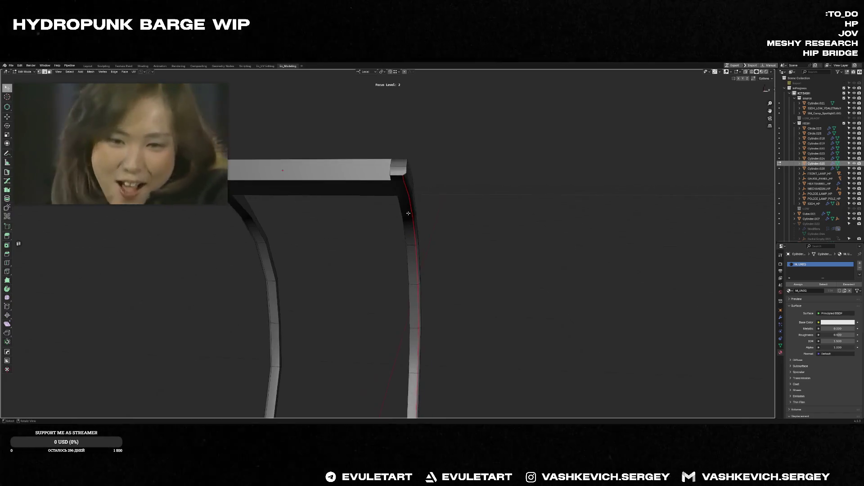
# - Move the selected strip edge outward along the X axis
pyautogui.press('g')
pyautogui.press('x')
pyautogui.click(424, 152)
pyautogui.moveTo(424, 152); pyautogui.dragTo(346, 169, button='middle')
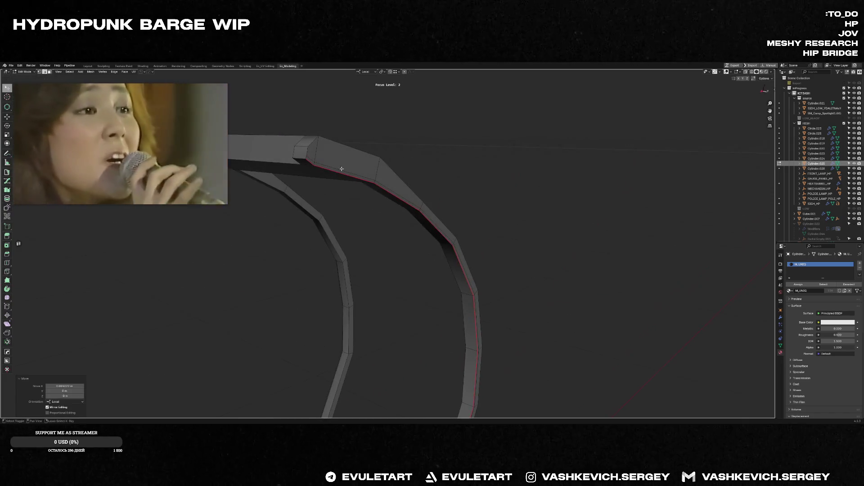
pyautogui.press('Tab')
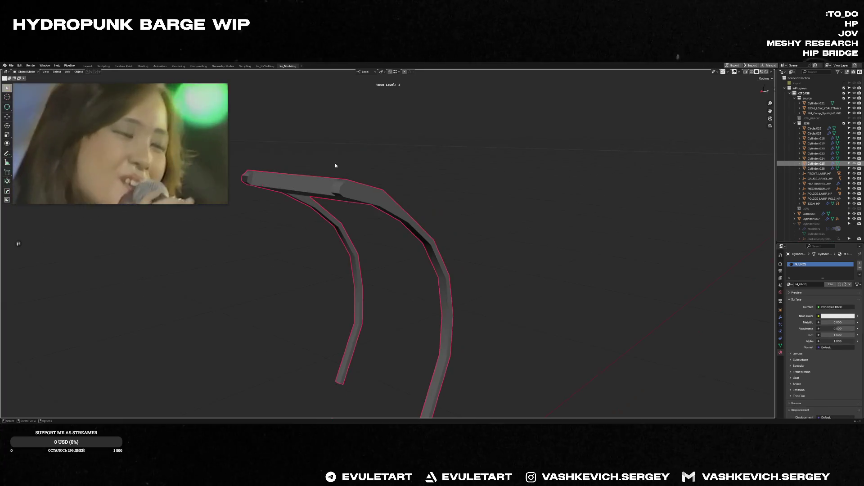
pyautogui.moveTo(379, 205)
pyautogui.mouseDown(button='middle')
pyautogui.moveTo(462, 256)
pyautogui.moveTo(437, 245)
pyautogui.moveTo(449, 243)
pyautogui.mouseUp(button='middle')
pyautogui.moveTo(519, 247)
pyautogui.mouseDown(button='middle')
pyautogui.moveTo(449, 259)
pyautogui.moveTo(503, 260)
pyautogui.moveTo(479, 259)
pyautogui.moveTo(443, 287)
pyautogui.moveTo(453, 275)
pyautogui.moveTo(476, 277)
pyautogui.mouseUp(button='middle')
# - Flatten the strip's end face to 0 along its normal, pivoting on the active element
pyautogui.press('Tab')
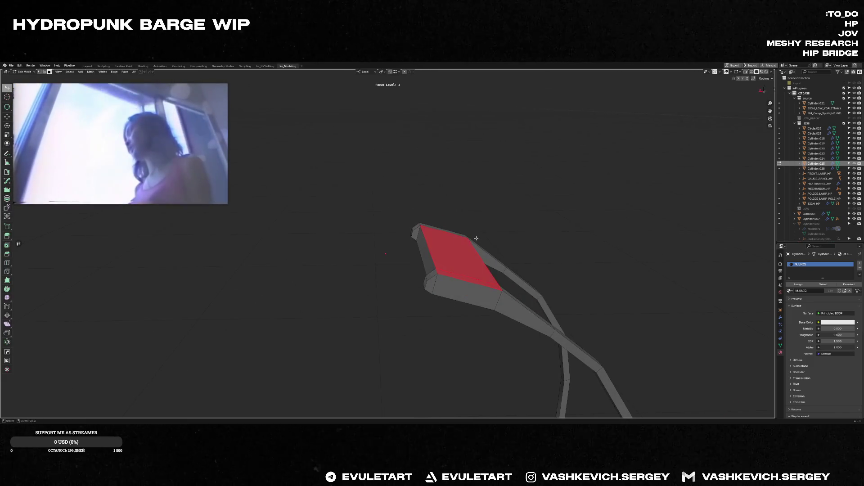
pyautogui.moveTo(476, 239); pyautogui.dragTo(477, 233, button='middle')
pyautogui.hotkey('alt', 's')
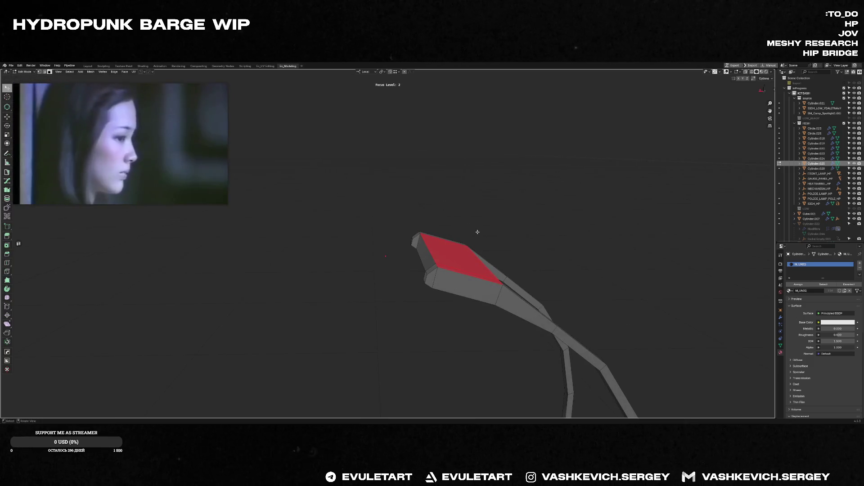
pyautogui.press('.')
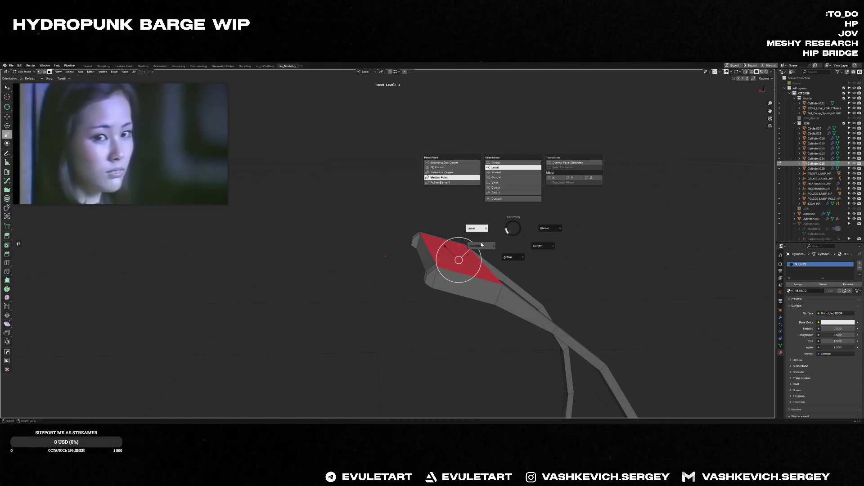
pyautogui.click(482, 245)
pyautogui.moveTo(502, 243); pyautogui.dragTo(493, 245, button='middle')
pyautogui.press('.')
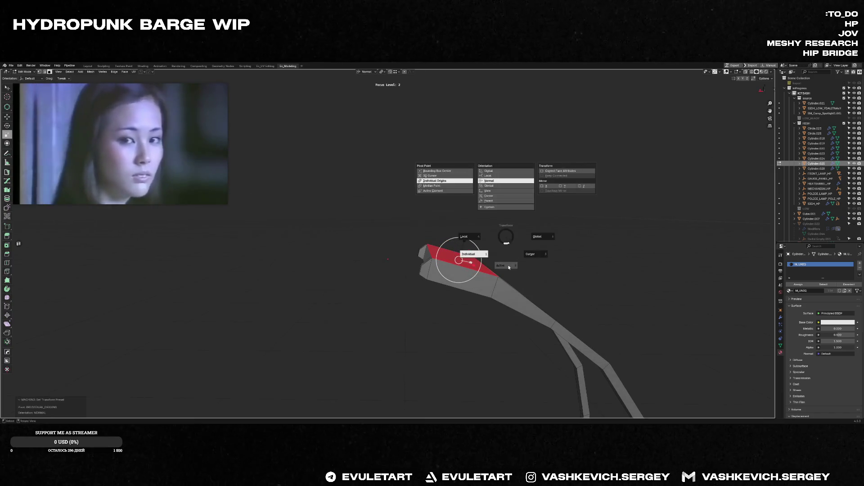
pyautogui.click(478, 250)
pyautogui.moveTo(461, 238); pyautogui.dragTo(460, 240)
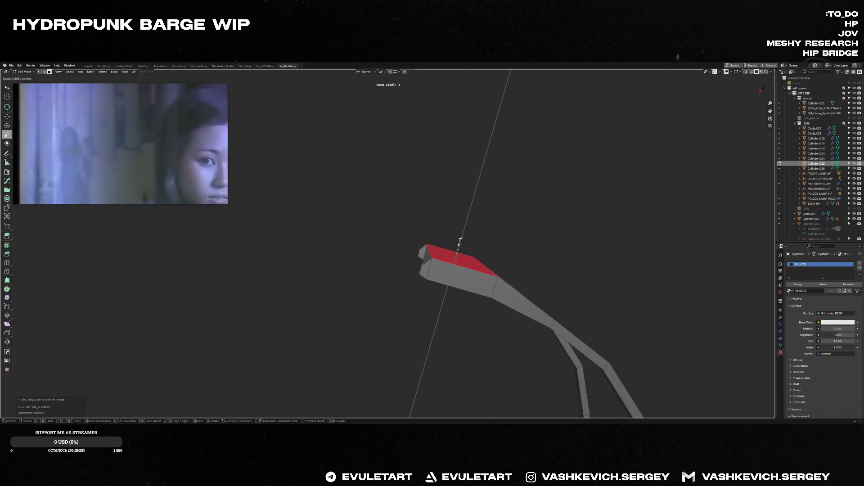
pyautogui.press('0')
pyautogui.press('Return')
# - Select the whole connected strip and inspect the bracket's bar and legs in Edit Mode
pyautogui.press('w')
pyautogui.press('l')
pyautogui.moveTo(497, 259)
pyautogui.mouseDown(button='middle')
pyautogui.moveTo(484, 272)
pyautogui.moveTo(521, 295)
pyautogui.moveTo(524, 282)
pyautogui.mouseUp(button='middle')
pyautogui.press('Tab')
pyautogui.press('Tab')
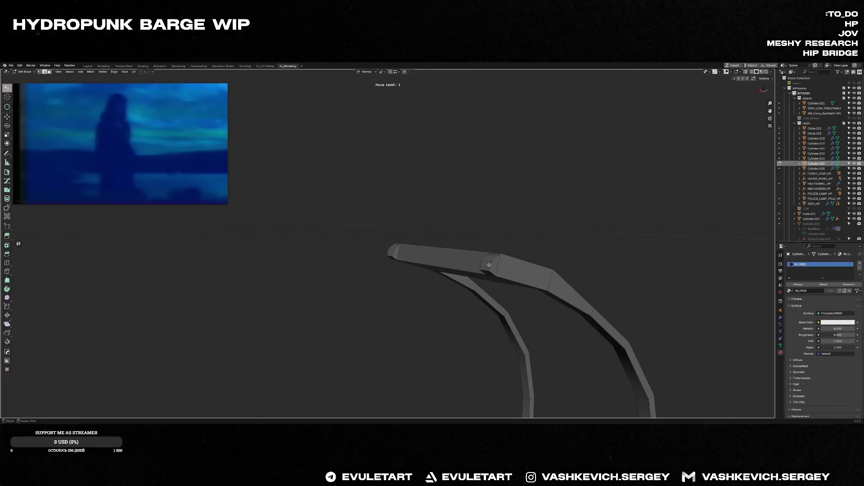
pyautogui.press('KP_Decimal')
pyautogui.scroll(-3, 429, 257)
pyautogui.scroll(2, 406, 240)
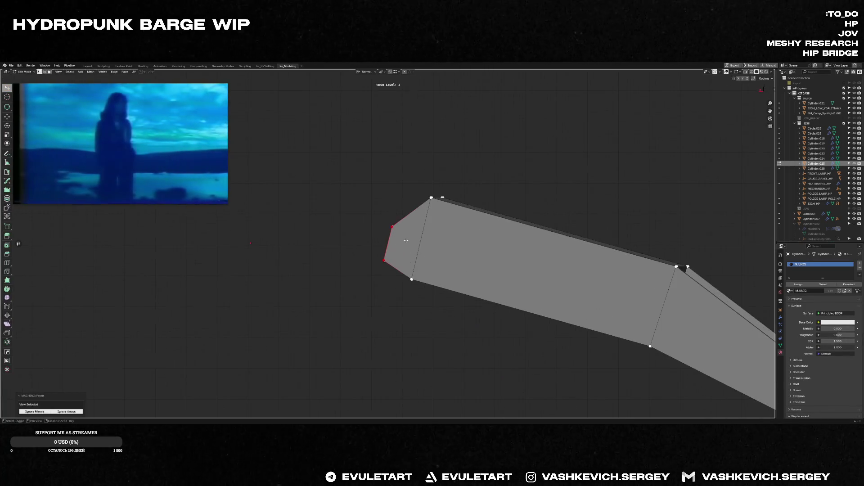
pyautogui.moveTo(399, 242)
pyautogui.mouseDown(button='middle')
pyautogui.moveTo(358, 269)
pyautogui.moveTo(482, 299)
pyautogui.moveTo(484, 279)
pyautogui.moveTo(411, 259)
pyautogui.moveTo(433, 270)
pyautogui.mouseUp(button='middle')
pyautogui.press('Tab')
# - Show the whole model and rotate the bracket into a new orientation
pyautogui.press('f')
pyautogui.scroll(3, 469, 269)
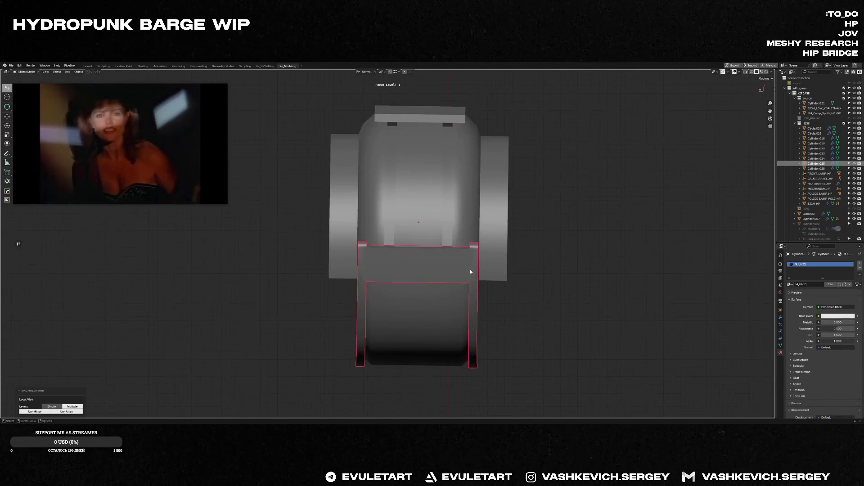
pyautogui.scroll(-2, 486, 267)
pyautogui.press('r')
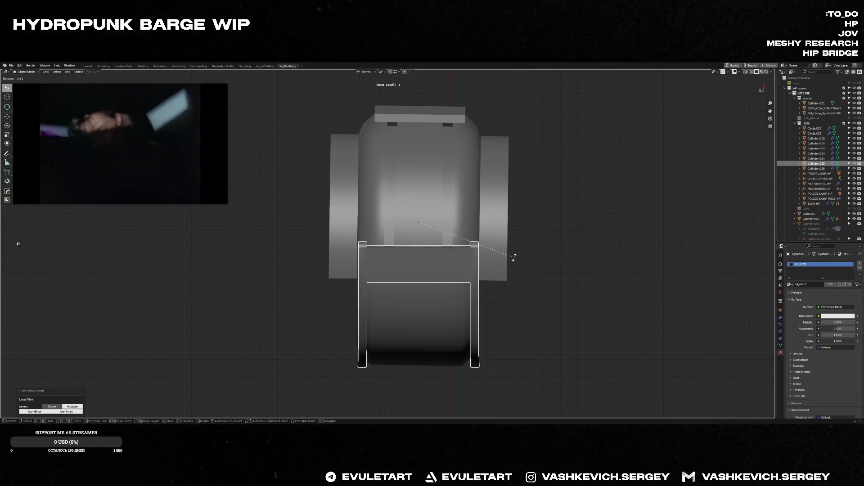
pyautogui.click(514, 256)
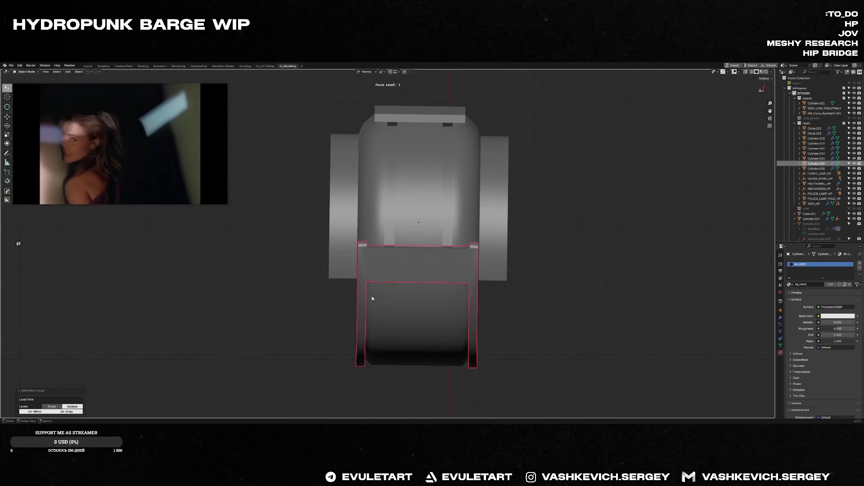
pyautogui.scroll(2, 457, 229)
# - Lasso the bracket's left-side vertices in X-ray and align them to their minimum X
pyautogui.press('Tab')
pyautogui.hotkey('alt', 'z')
pyautogui.moveTo(401, 185); pyautogui.dragTo(405, 206)
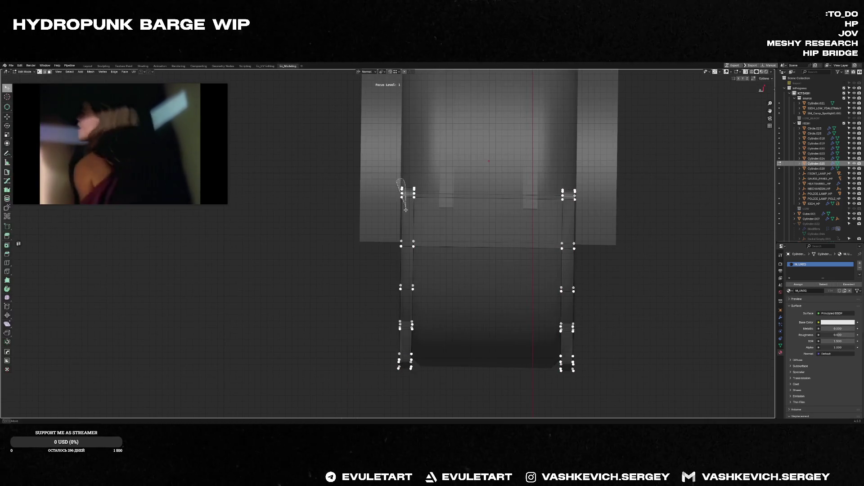
pyautogui.moveTo(405, 318)
pyautogui.mouseDown()
pyautogui.moveTo(403, 405)
pyautogui.moveTo(408, 333)
pyautogui.mouseUp()
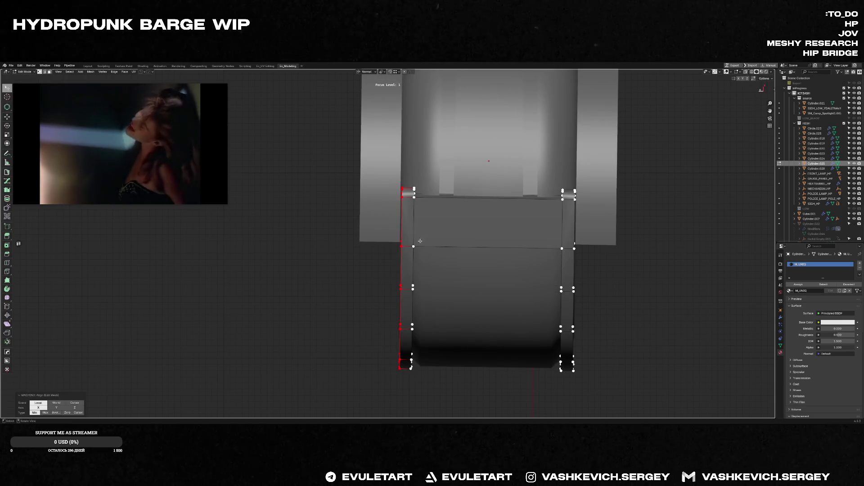
pyautogui.moveTo(422, 396); pyautogui.dragTo(421, 391)
pyautogui.hotkey('alt', 'z')
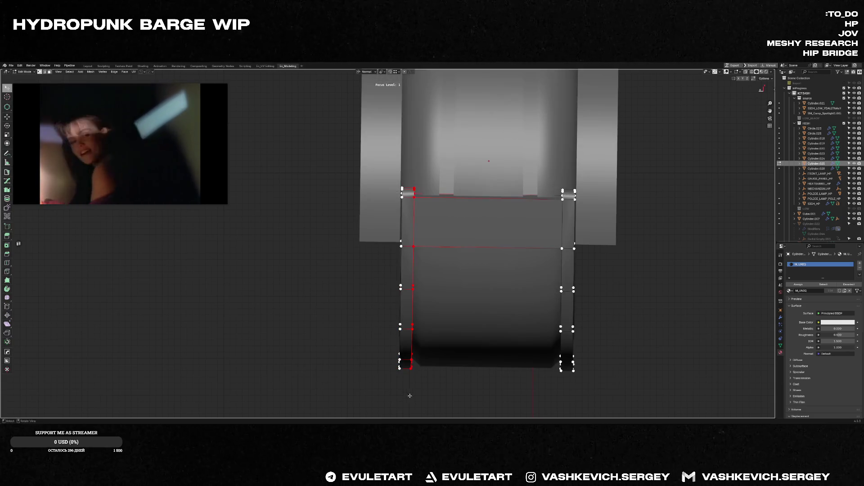
pyautogui.hotkey('alt', 'a')
pyautogui.click(484, 267)
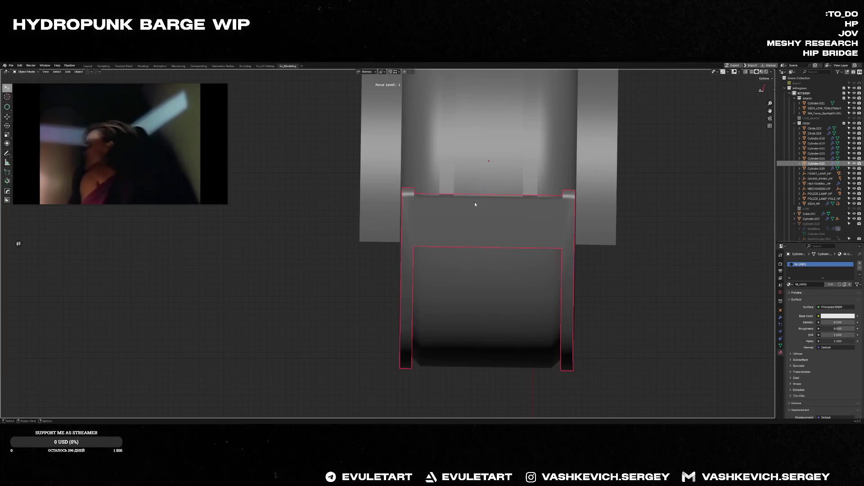
# - Add a vertical loop cut through the panel and delete the upper right face
pyautogui.click(488, 196)
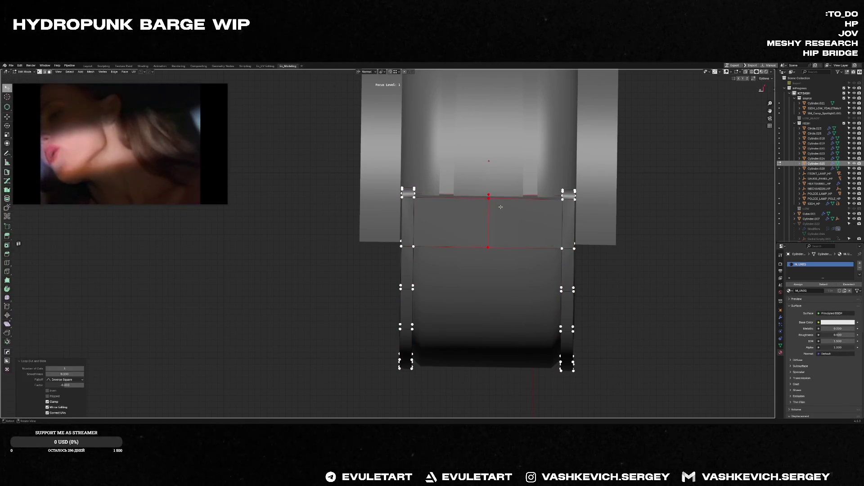
pyautogui.keyDown('shift'); pyautogui.click(562, 248); pyautogui.keyUp('shift')
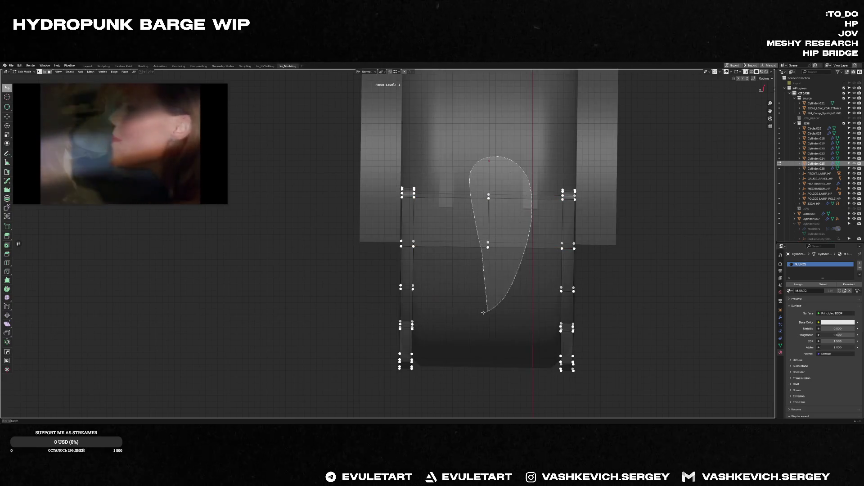
pyautogui.hotkey('ctrl', 'Tab')
pyautogui.click(523, 244)
pyautogui.press('x')
pyautogui.click(513, 201)
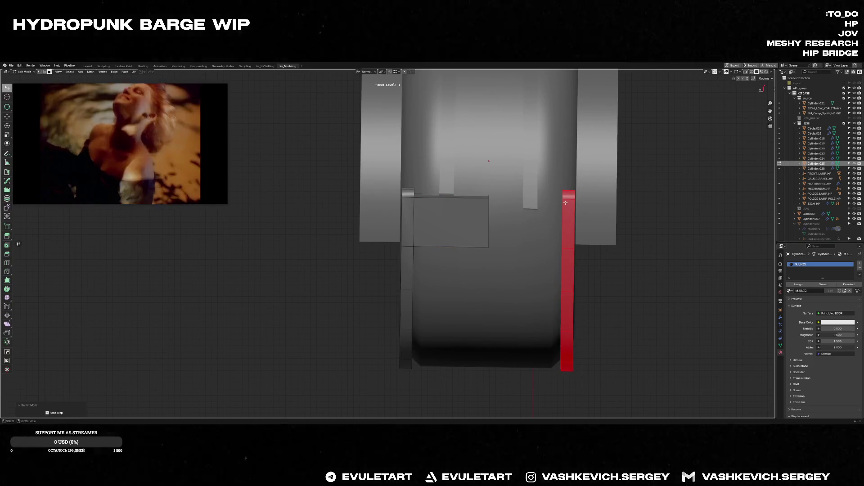
# - Isolate the bracket and flatten its top edge along local Z
pyautogui.press('Tab')
pyautogui.click(448, 228)
pyautogui.press('f')
pyautogui.press('Tab')
pyautogui.scroll(3, 466, 216)
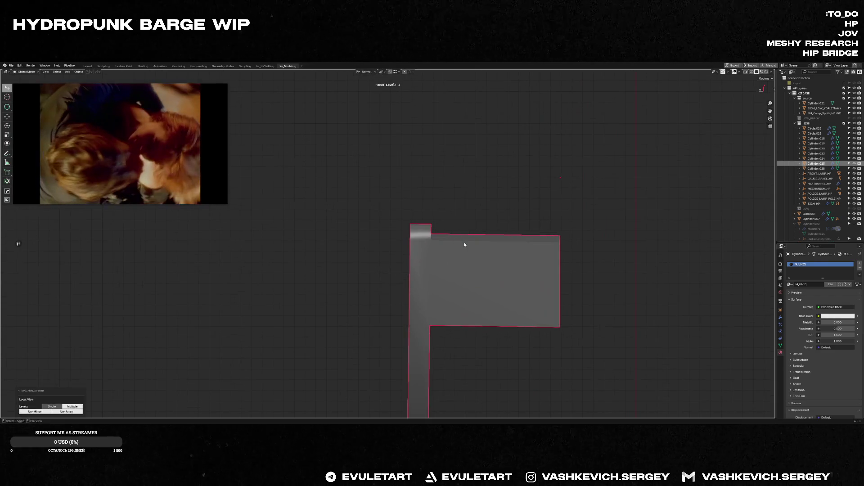
pyautogui.click(468, 233)
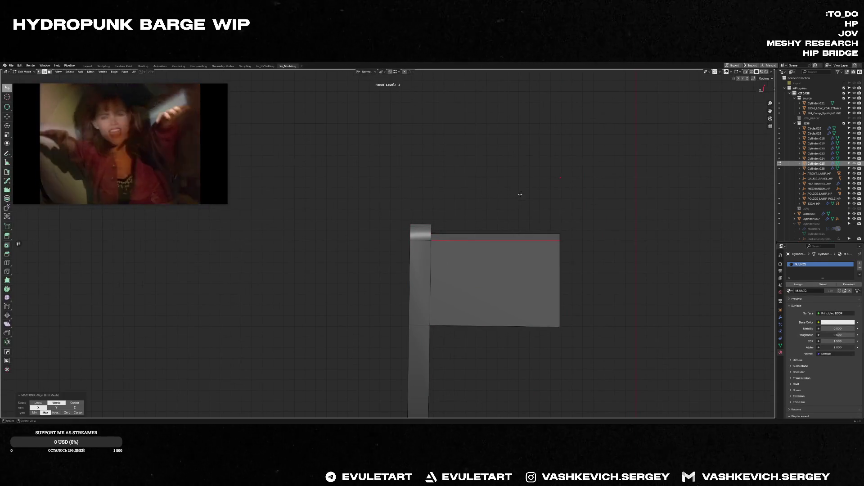
pyautogui.hotkey('alt', 'a')
pyautogui.click(570, 331)
pyautogui.moveTo(570, 330); pyautogui.dragTo(534, 304, button='middle')
pyautogui.moveTo(532, 337); pyautogui.dragTo(550, 357, button='middle')
# - Align the bracket's front face to its highest Z, then apply a second alignment
pyautogui.press('3')
pyautogui.click(554, 295)
pyautogui.moveTo(553, 296)
pyautogui.mouseDown(button='middle')
pyautogui.moveTo(541, 241)
pyautogui.moveTo(504, 242)
pyautogui.mouseUp(button='middle')
pyautogui.moveTo(491, 319); pyautogui.dragTo(499, 333, button='middle')
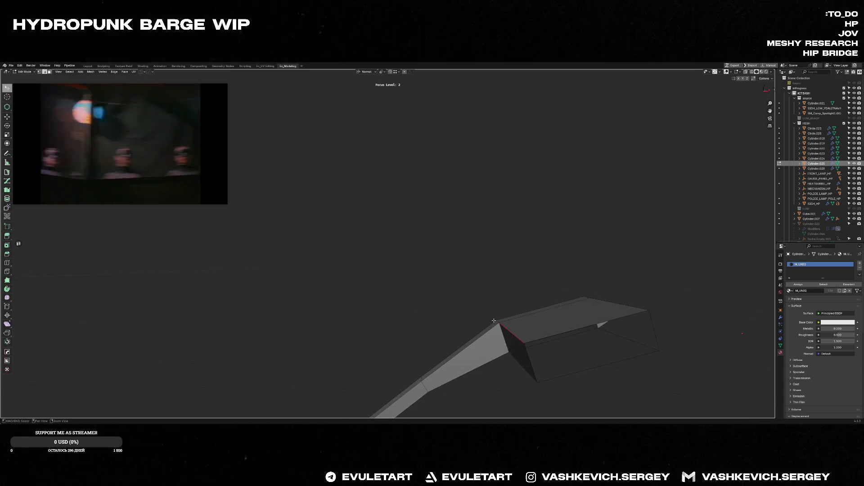
pyautogui.hotkey('alt', 'a')
pyautogui.click(533, 319)
pyautogui.hotkey('alt', 'a')
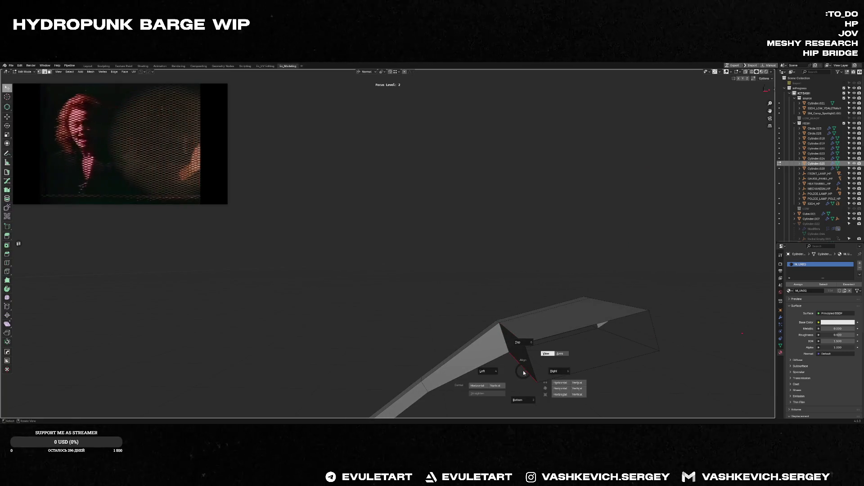
pyautogui.click(554, 372)
pyautogui.moveTo(554, 315); pyautogui.dragTo(558, 345, button='middle')
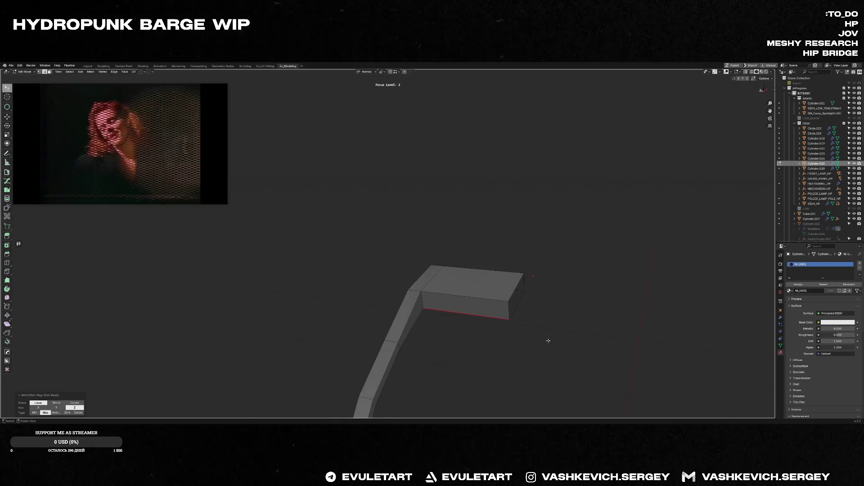
pyautogui.scroll(-3, 492, 299)
# - Apply the bracket's rotation and scale, then Symmetrize its mesh
pyautogui.press('Tab')
pyautogui.moveTo(492, 299); pyautogui.dragTo(413, 314, button='middle')
pyautogui.hotkey('ctrl', 'a')
pyautogui.click(448, 315)
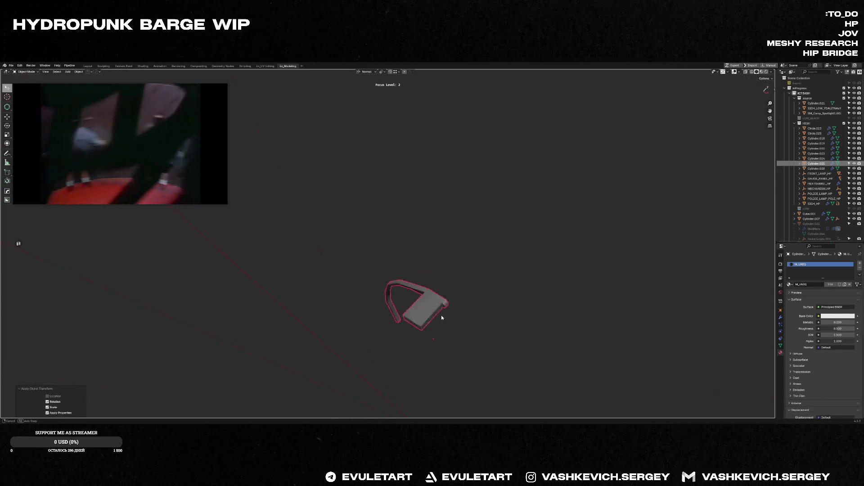
pyautogui.press('KP_1')
pyautogui.press('Tab')
pyautogui.hotkey('alt', 'x')
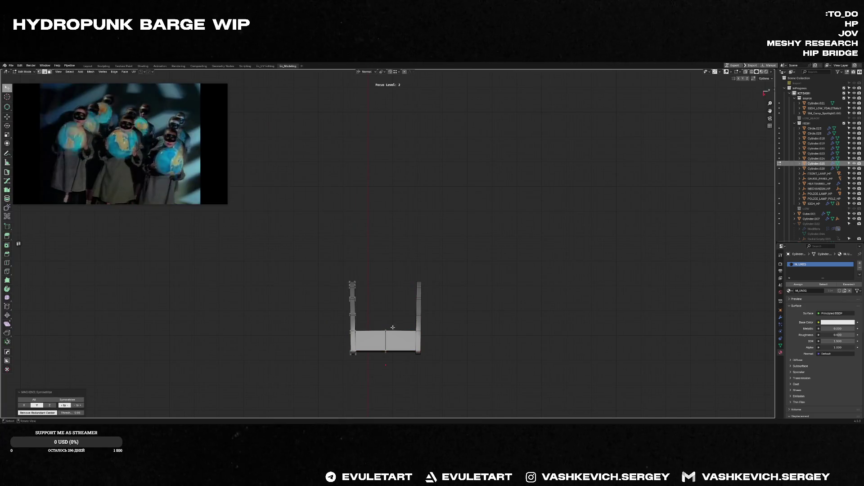
pyautogui.press('Tab')
pyautogui.press('f')
pyautogui.moveTo(440, 252)
pyautogui.mouseDown(button='middle')
pyautogui.moveTo(457, 226)
pyautogui.moveTo(372, 193)
pyautogui.moveTo(356, 175)
pyautogui.moveTo(440, 193)
pyautogui.moveTo(455, 278)
pyautogui.moveTo(475, 297)
pyautogui.mouseUp(button='middle')
# - Enter Edit Mode on the curved strip and slide a short edge further down it
pyautogui.click(475, 297)
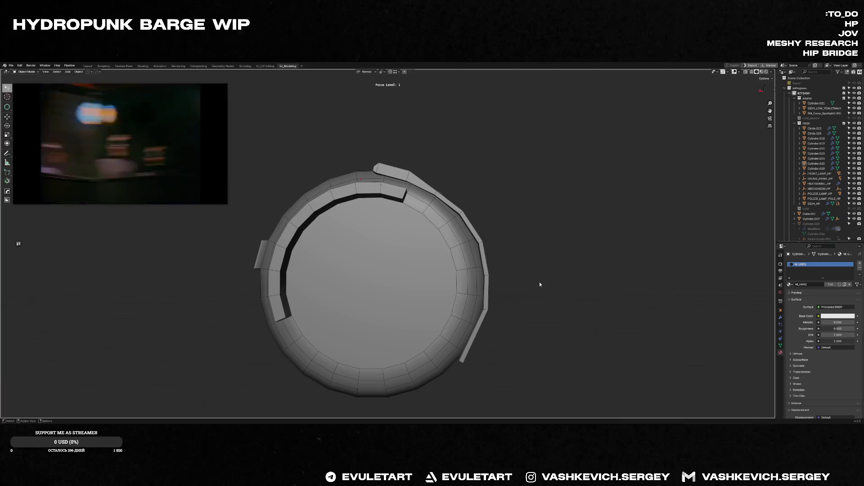
pyautogui.scroll(3, 478, 225)
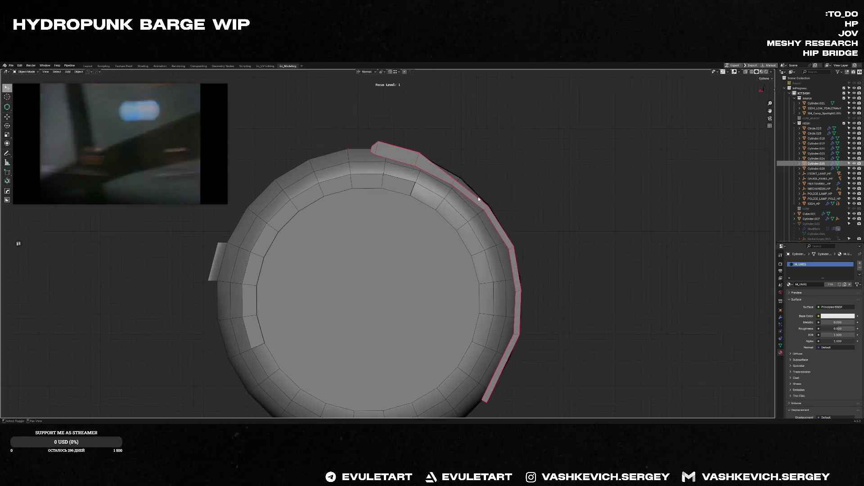
pyautogui.press('Tab')
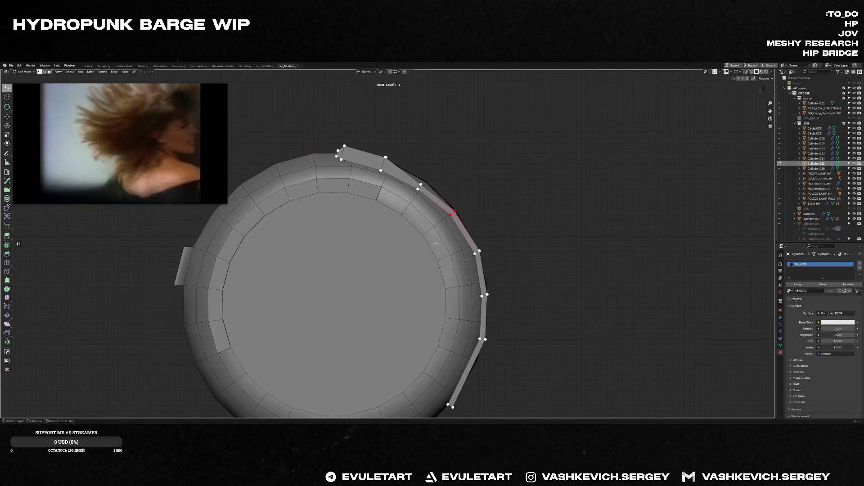
pyautogui.scroll(3, 589, 161)
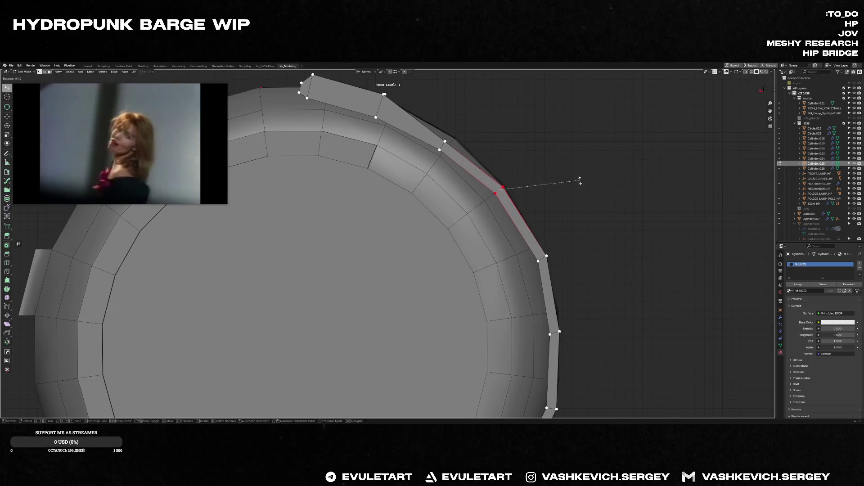
pyautogui.click(543, 258)
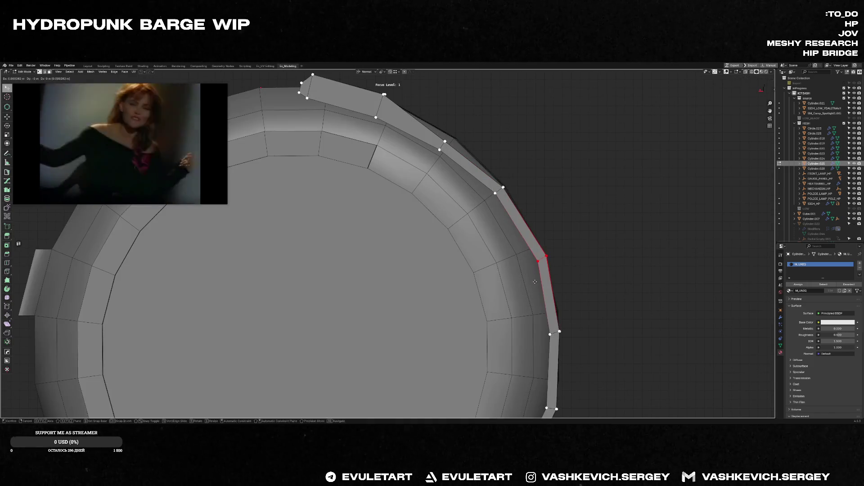
pyautogui.click(527, 269)
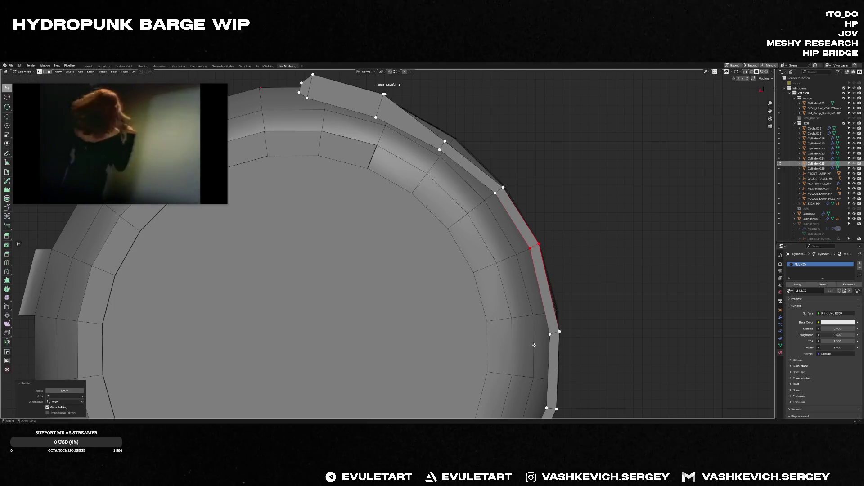
# - In X-ray, rotate and move the selected edge so it follows the cap's rim
pyautogui.hotkey('alt', 'z')
pyautogui.hotkey('alt', 'z')
pyautogui.press('r')
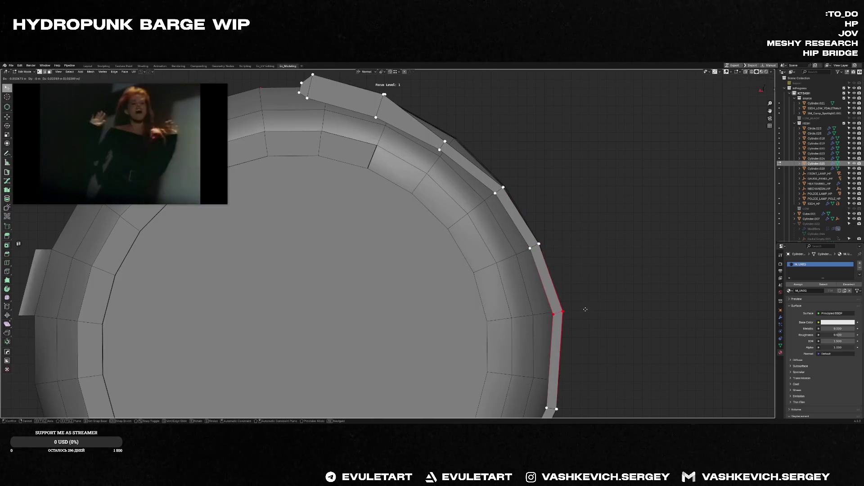
pyautogui.click(589, 326)
pyautogui.press('g')
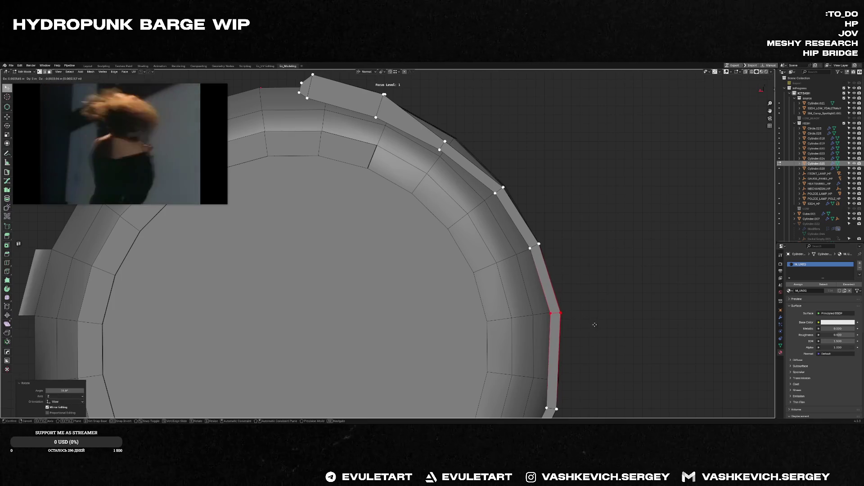
pyautogui.click(594, 324)
pyautogui.press('r')
pyautogui.press('Escape')
# - Move the selected edges along the rim to their final position
pyautogui.moveTo(596, 323)
pyautogui.mouseDown(button='middle')
pyautogui.moveTo(498, 318)
pyautogui.moveTo(518, 315)
pyautogui.moveTo(592, 323)
pyautogui.moveTo(496, 338)
pyautogui.moveTo(516, 267)
pyautogui.mouseUp(button='middle')
pyautogui.scroll(5, 516, 267)
pyautogui.press('g')
pyautogui.click(603, 248)
pyautogui.hotkey('alt', 'z')
pyautogui.keyDown('shift'); pyautogui.moveTo(628, 276); pyautogui.dragTo(582, 239, button='middle'); pyautogui.keyUp('shift')
pyautogui.click(579, 238)
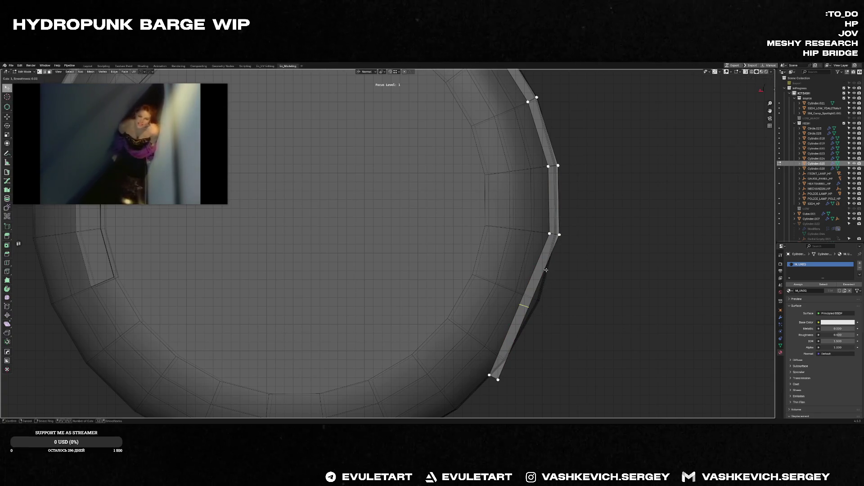
# - Add edge loops across the strip and slide them so it hugs the rim
pyautogui.click(549, 256)
pyautogui.press('g')
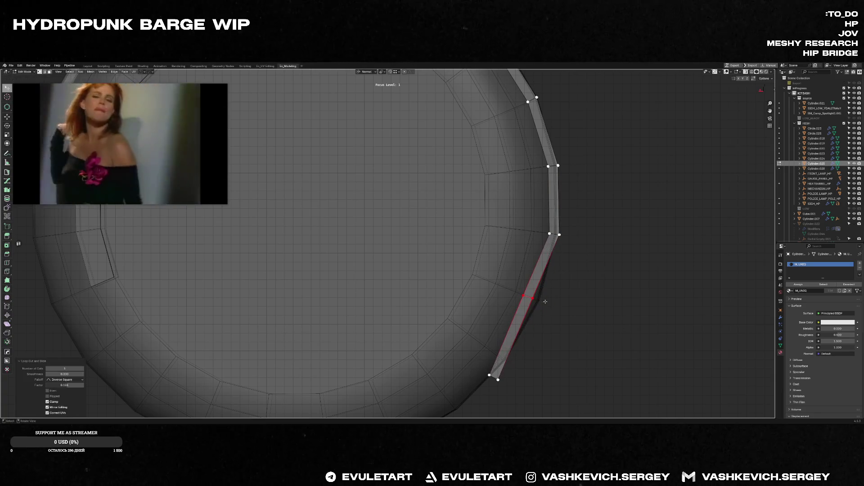
pyautogui.click(547, 312)
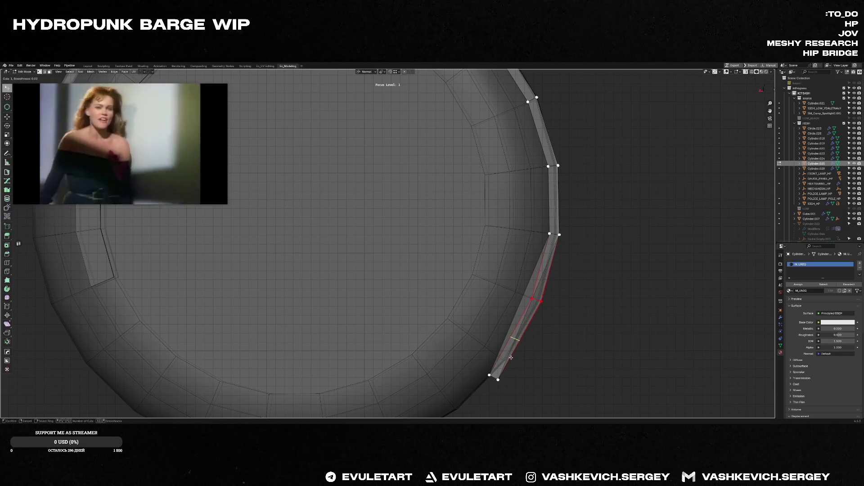
pyautogui.click(499, 381)
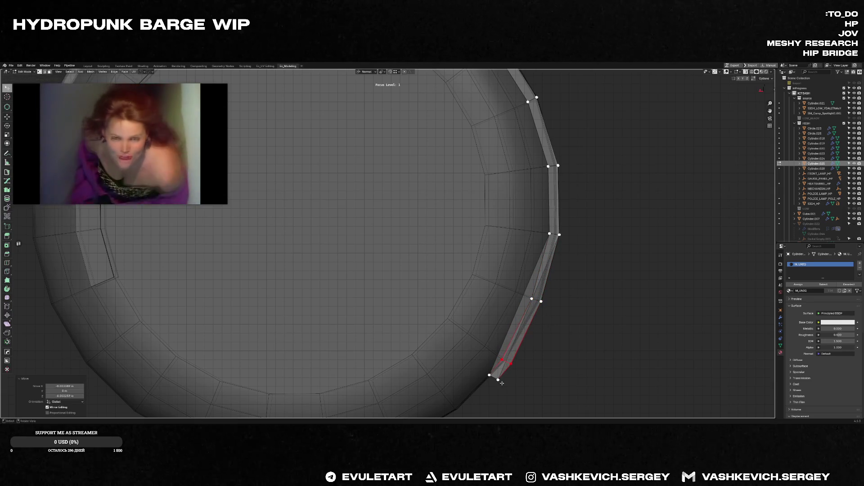
pyautogui.hotkey('ctrl', 'r')
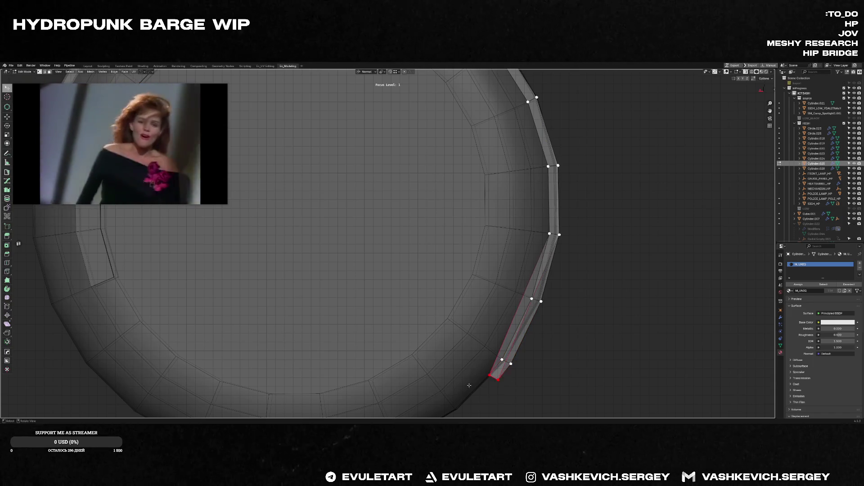
pyautogui.click(550, 357)
# - Return to Object Mode and view the selected cylinder from the front
pyautogui.press('Tab')
pyautogui.moveTo(548, 362)
pyautogui.mouseDown(button='middle')
pyautogui.moveTo(518, 297)
pyautogui.moveTo(488, 306)
pyautogui.mouseUp(button='middle')
pyautogui.press('KP_1')
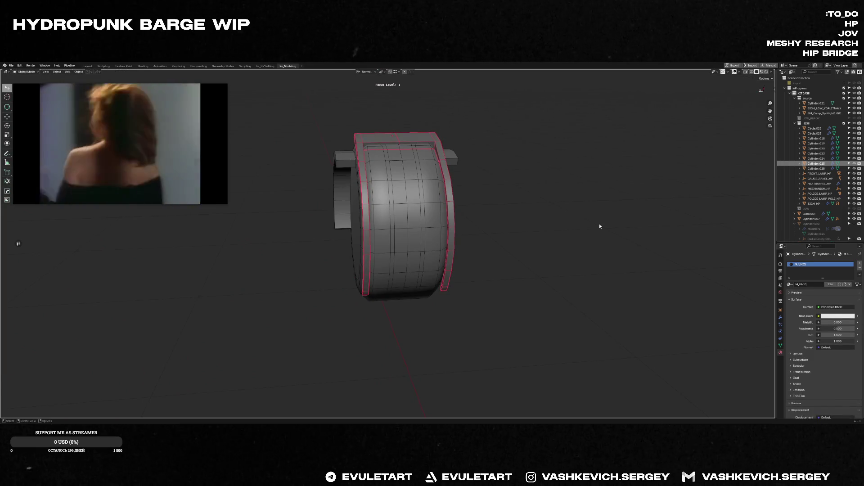
# - Lasso the strip's middle-edge vertices in X-ray and scale them along X
pyautogui.moveTo(453, 236)
pyautogui.mouseDown(button='middle')
pyautogui.moveTo(430, 244)
pyautogui.moveTo(466, 200)
pyautogui.moveTo(396, 256)
pyautogui.moveTo(438, 238)
pyautogui.moveTo(487, 243)
pyautogui.mouseUp(button='middle')
pyautogui.scroll(5, 396, 255)
pyautogui.press('Tab')
pyautogui.press('1')
pyautogui.hotkey('alt', 'z')
pyautogui.moveTo(467, 266)
pyautogui.keyDown('ctrl'); pyautogui.mouseDown(button='right')
pyautogui.moveTo(472, 191)
pyautogui.moveTo(491, 261)
pyautogui.mouseUp(button='right'); pyautogui.keyUp('ctrl')
pyautogui.hotkey('alt', 'z')
pyautogui.press('s')
pyautogui.press('x')
pyautogui.press('x')
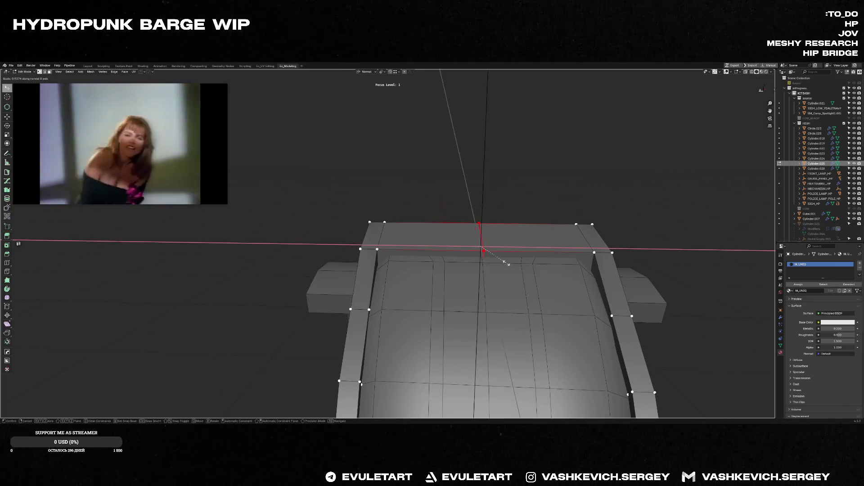
pyautogui.click(508, 263)
# - Back in Object Mode, isolate the bent strip to inspect it, then restore the full barge
pyautogui.press('Tab')
pyautogui.press('f')
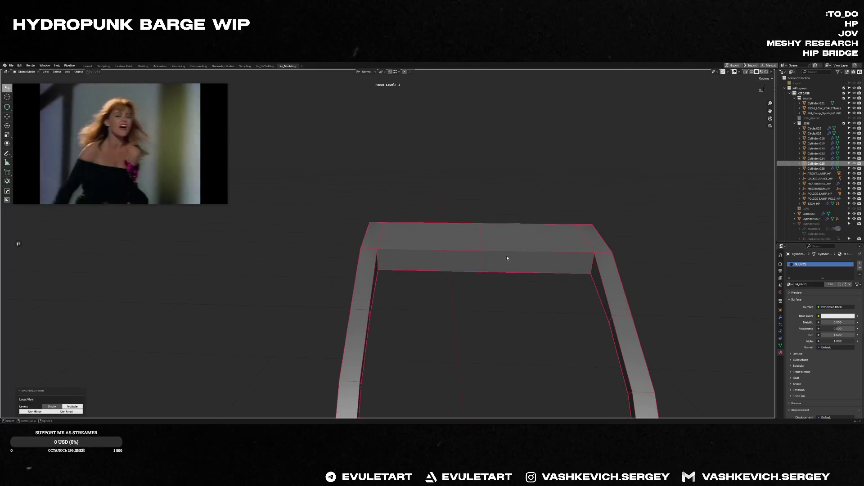
pyautogui.moveTo(506, 254); pyautogui.dragTo(510, 297, button='middle')
pyautogui.press('Tab')
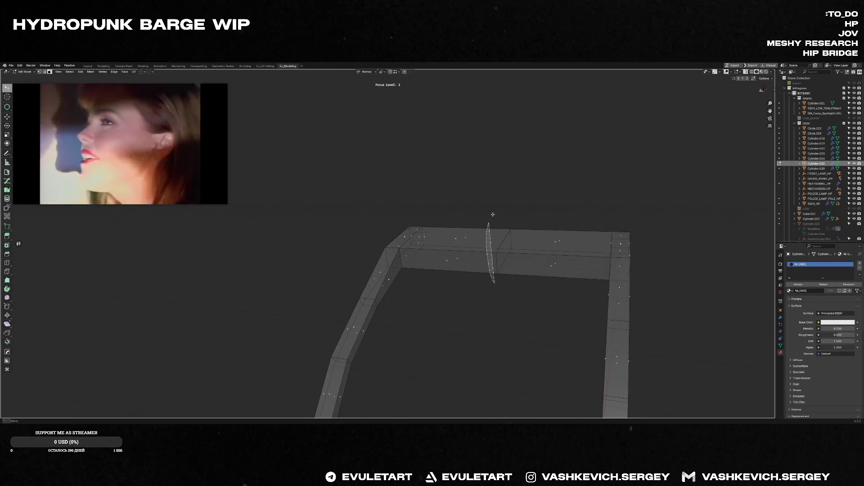
pyautogui.press('Tab')
pyautogui.press('f')
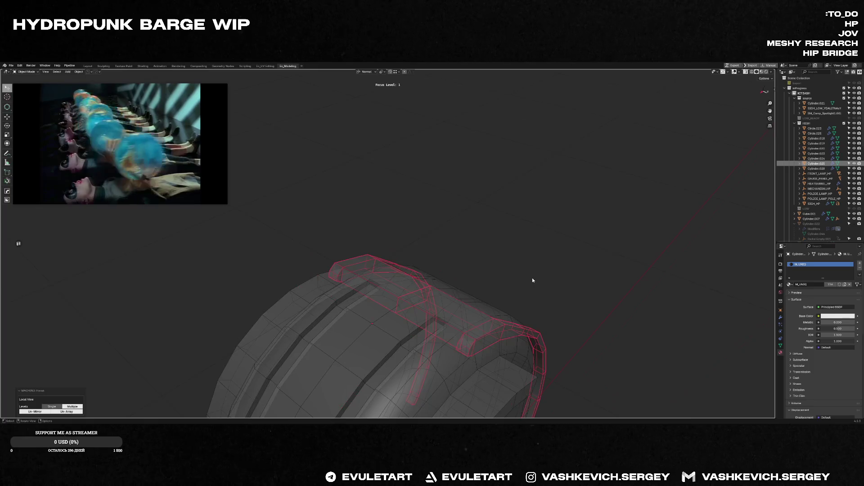
# - Deselect the strip, then select the rim band object and frame the view on it
pyautogui.click(533, 280)
pyautogui.moveTo(123, 143)
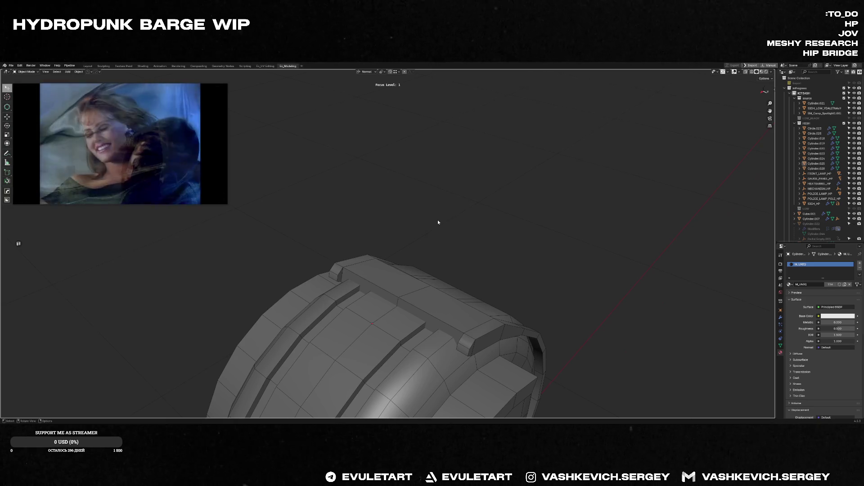
pyautogui.scroll(2, 450, 223)
pyautogui.scroll(-5, 450, 232)
pyautogui.moveTo(414, 239); pyautogui.dragTo(409, 243, button='middle')
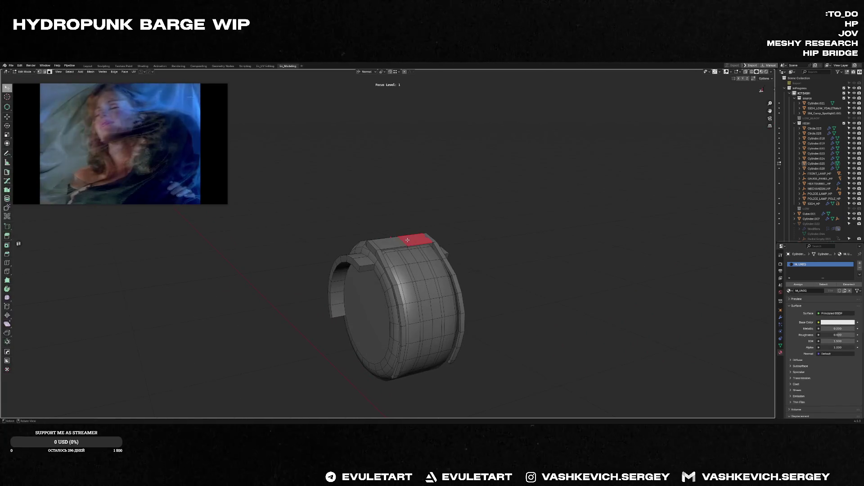
pyautogui.click(410, 243)
pyautogui.press('f')
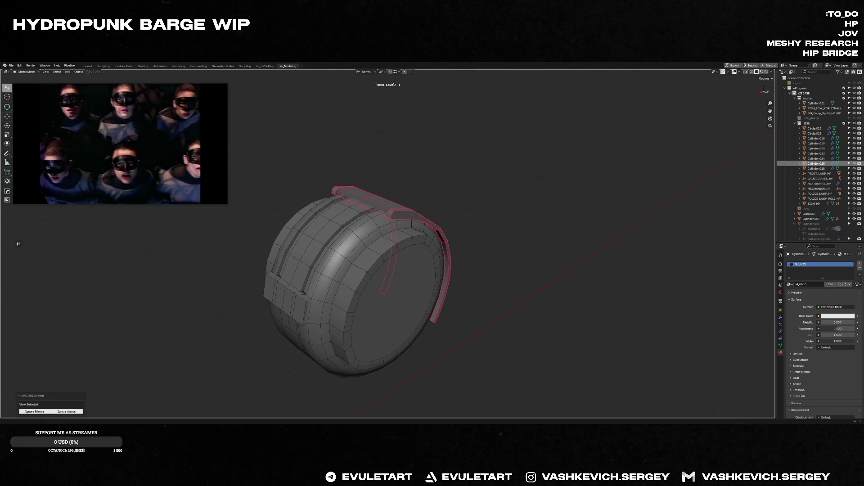
pyautogui.hotkey('alt', 'Tab')
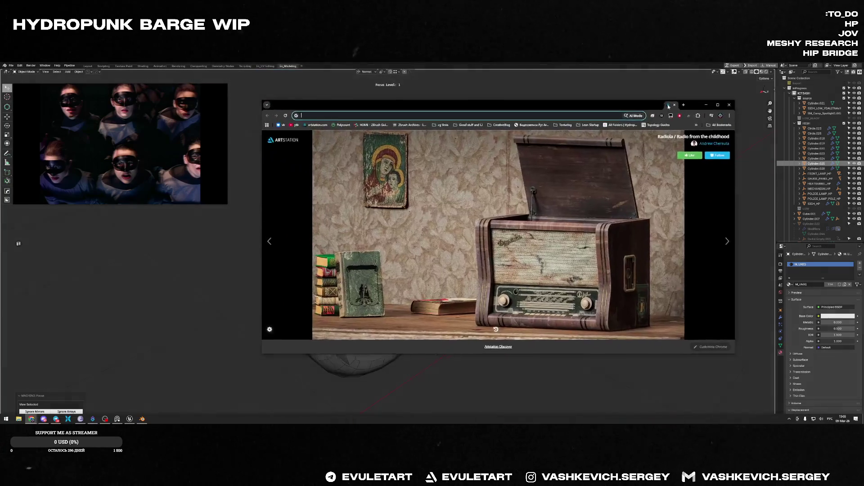
# - Search Google for the actress by name
pyautogui.write('МОНИКА беллуччи')
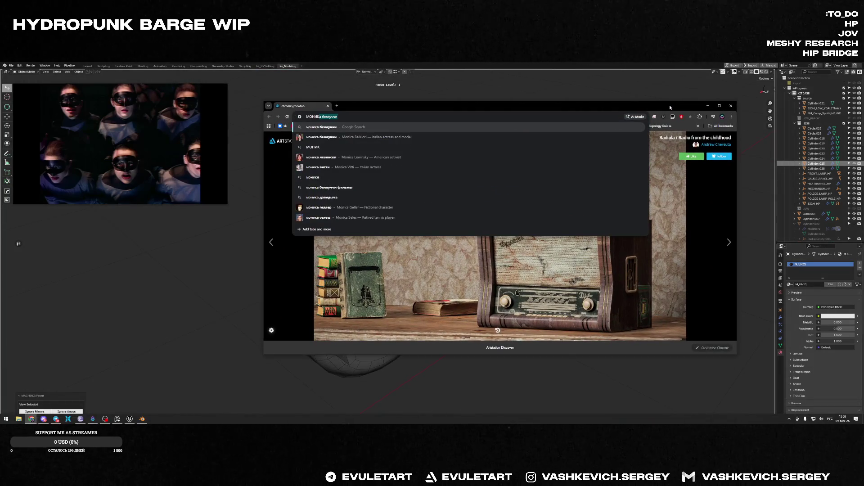
pyautogui.press('Return')
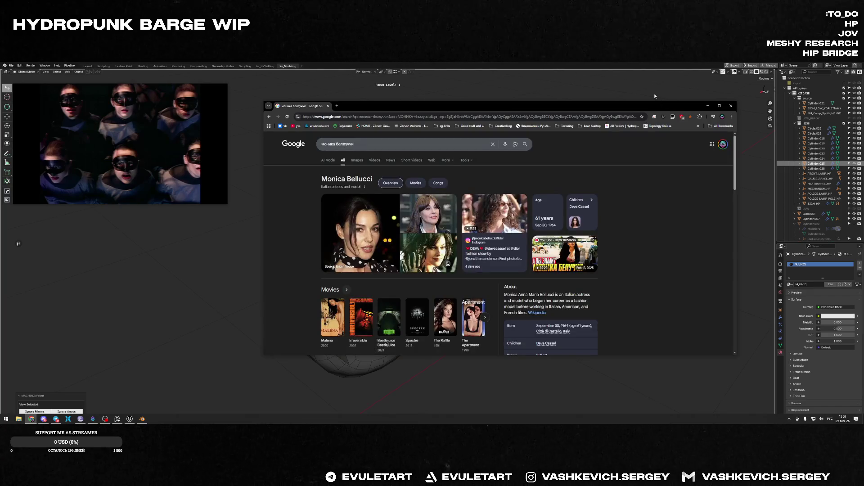
pyautogui.moveTo(583, 255)
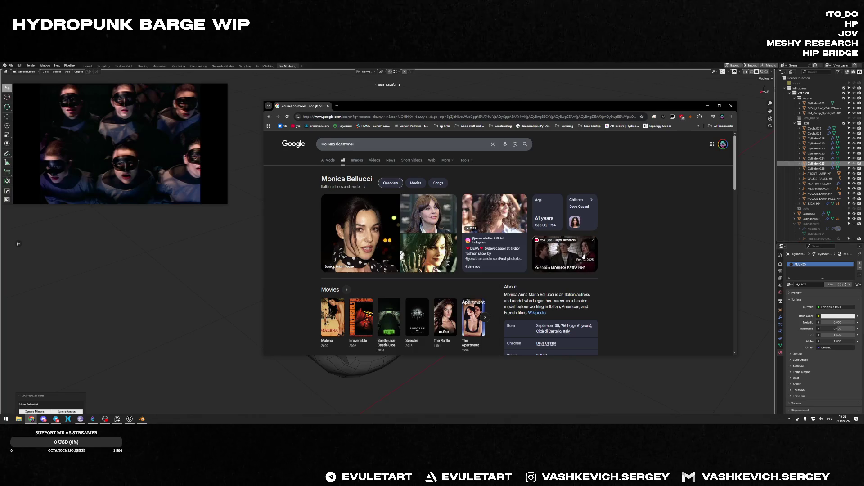
# - Add 'дочь' to the query and open a larger preview of the Vogue cover
pyautogui.click(370, 144)
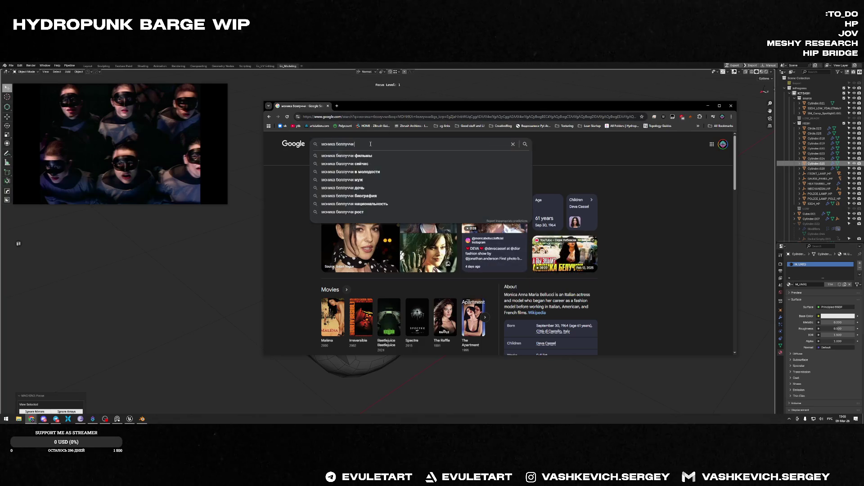
pyautogui.write('ч')
pyautogui.hotkey('alt', 'shift')
pyautogui.write('lj')
pyautogui.press('BackSpace')
pyautogui.press('BackSpace')
pyautogui.hotkey('alt', 'shift')
pyautogui.write('дочь')
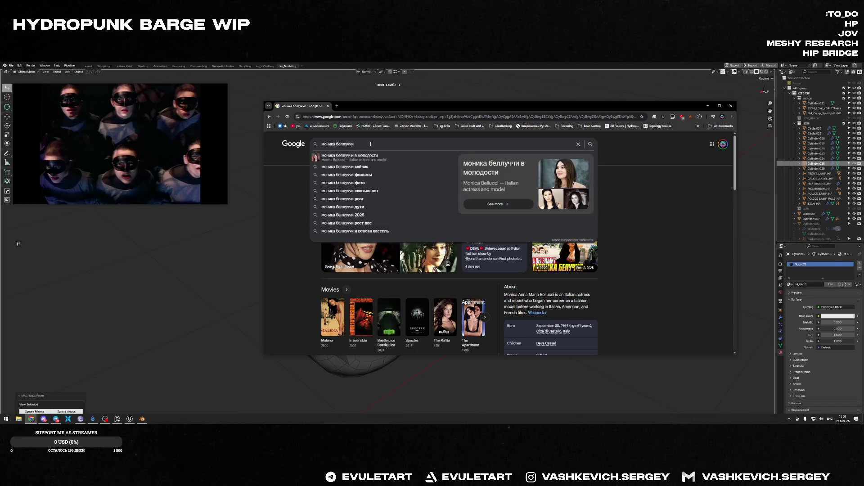
pyautogui.press('Return')
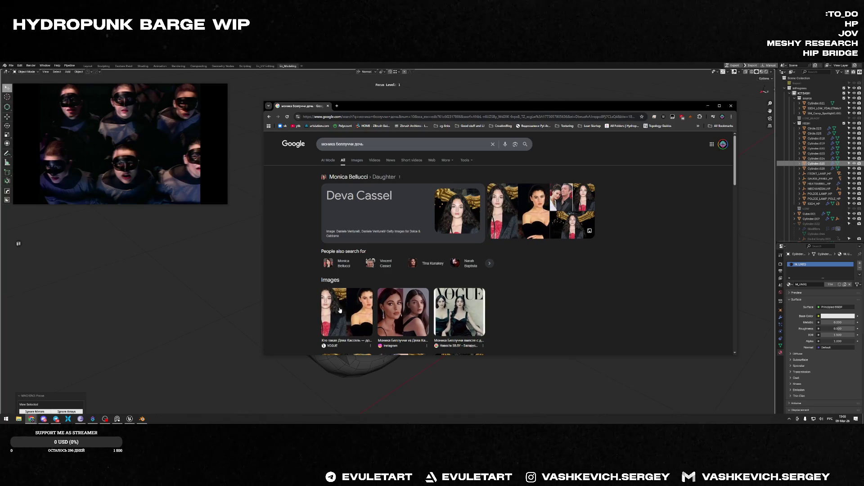
pyautogui.click(464, 308)
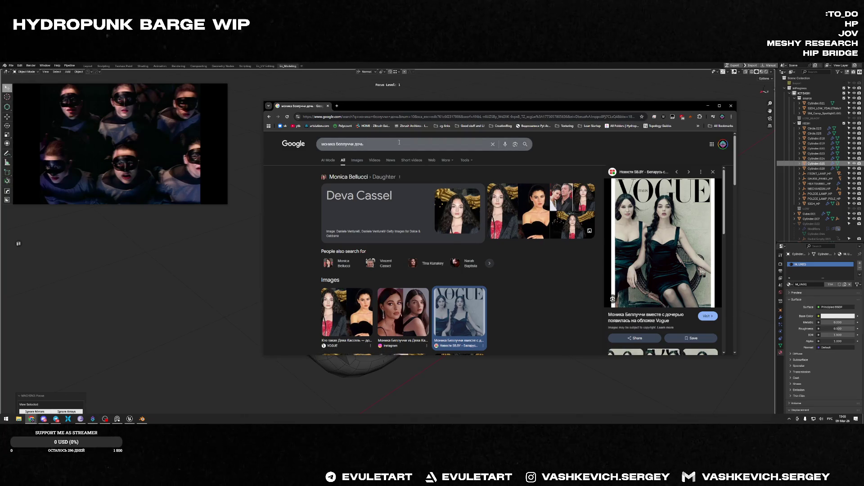
# - Replace the query with the French actor's name and pick his suggestion
pyautogui.moveTo(392, 143); pyautogui.dragTo(261, 147)
pyautogui.write('винсент касель')
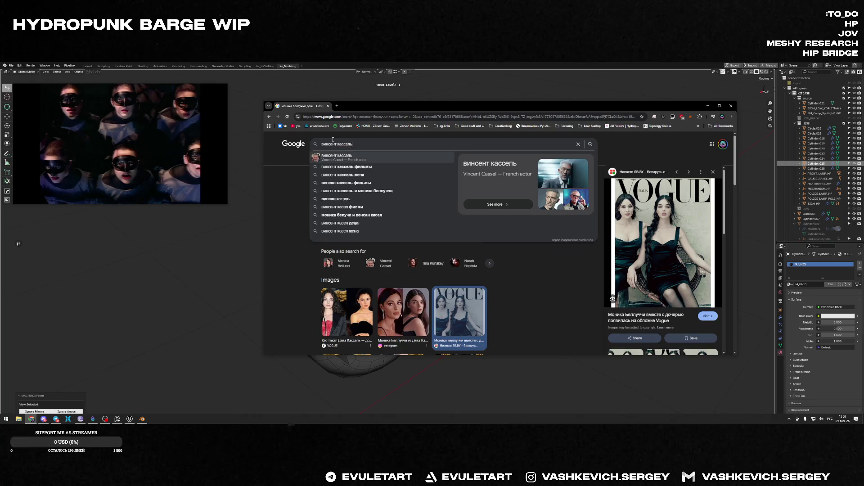
pyautogui.click(337, 157)
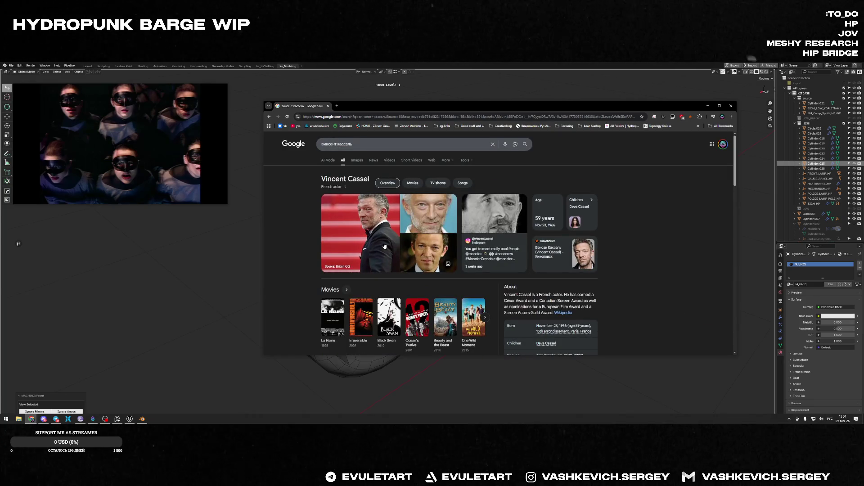
# - Preview the actor's portrait, close it, and go back to the daughter results
pyautogui.click(431, 264)
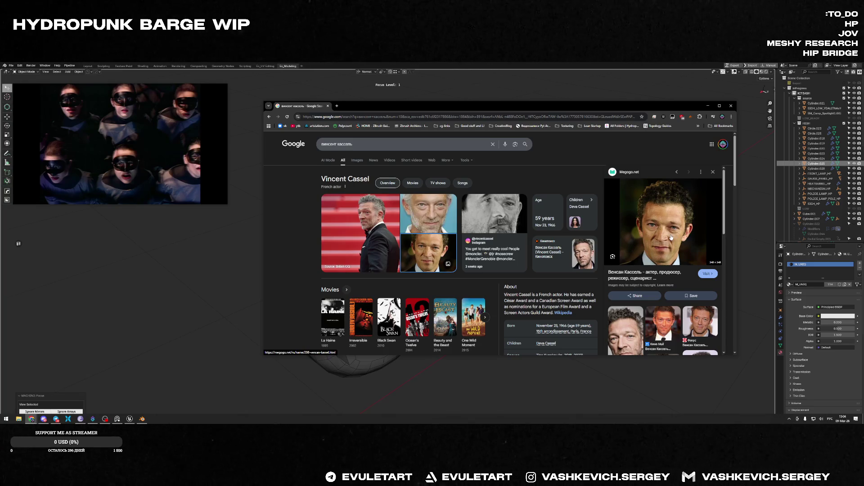
pyautogui.press('Escape')
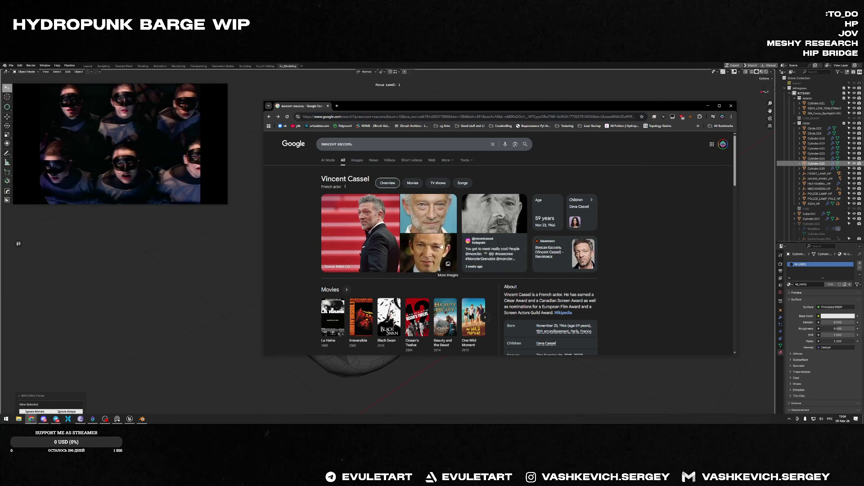
pyautogui.hotkey('alt', 'Left')
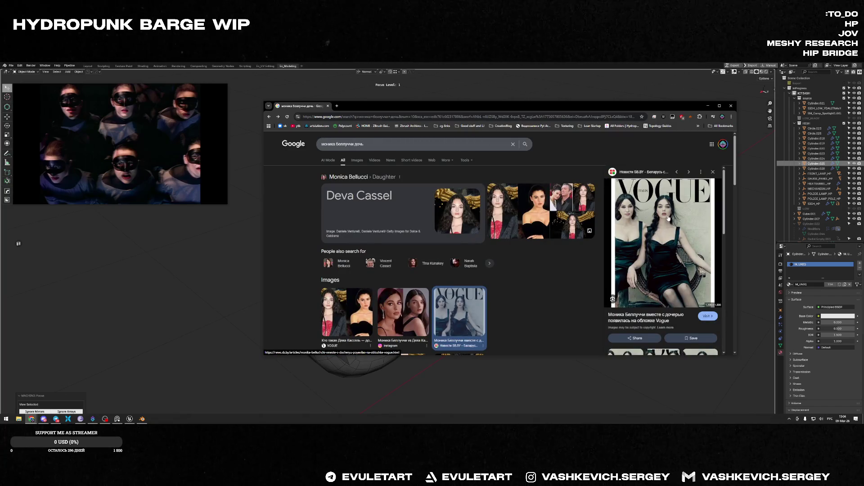
# - Scroll through the daughter results and switch to image-only results
pyautogui.scroll(-4, 668, 219)
pyautogui.scroll(-1, 673, 221)
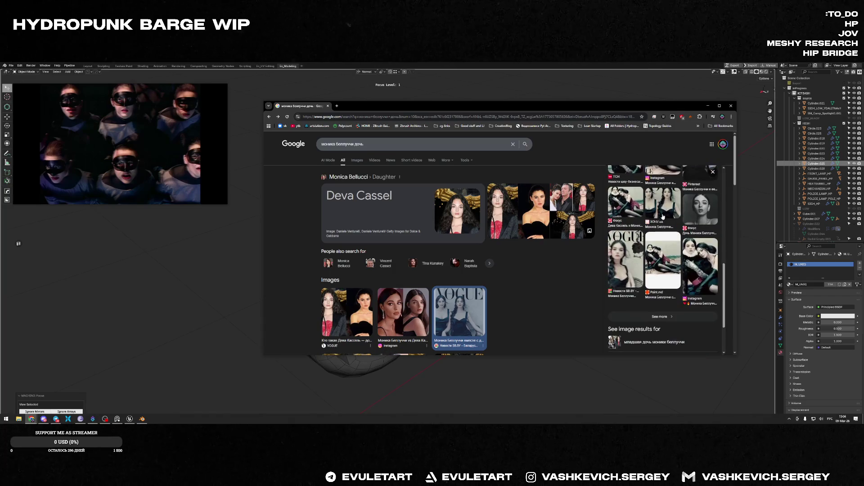
pyautogui.scroll(5, 681, 226)
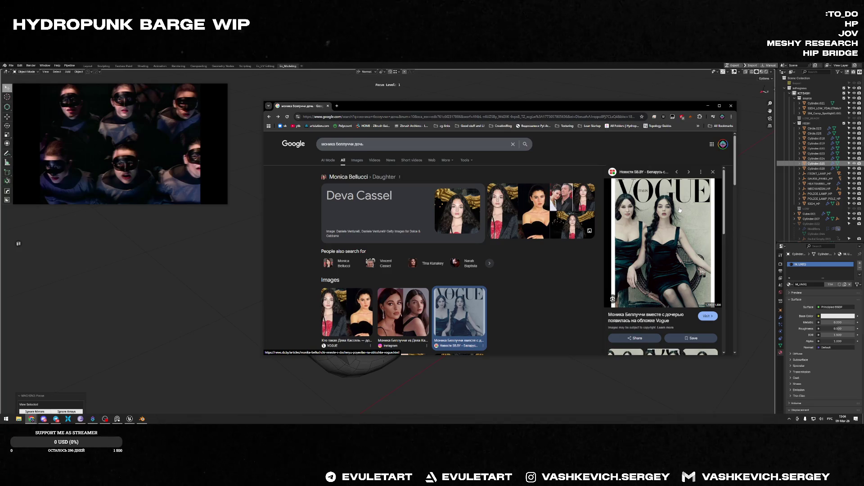
pyautogui.scroll(-10, 479, 237)
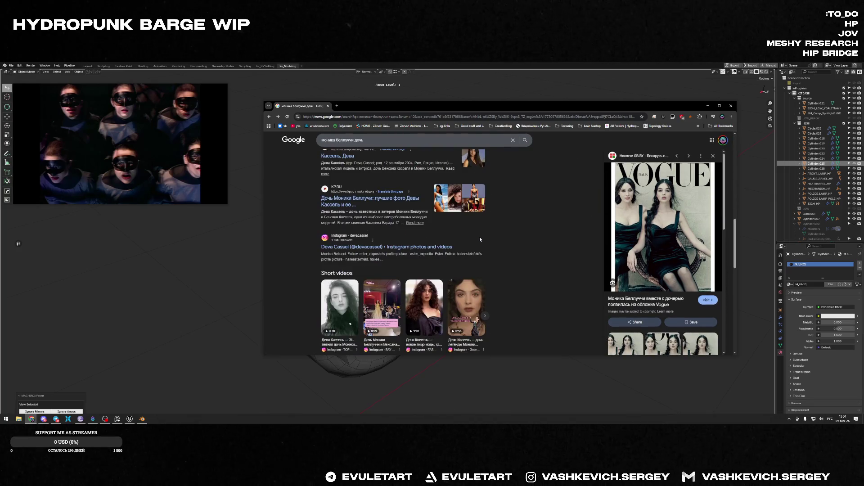
pyautogui.scroll(15, 483, 237)
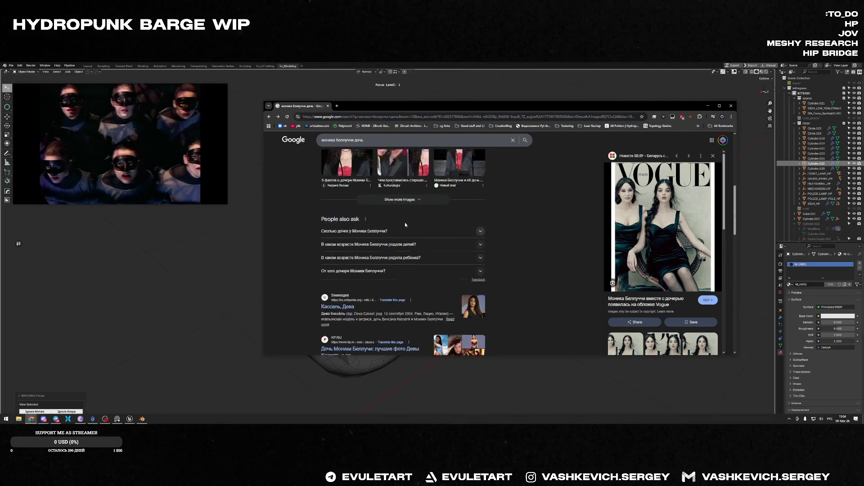
pyautogui.click(358, 160)
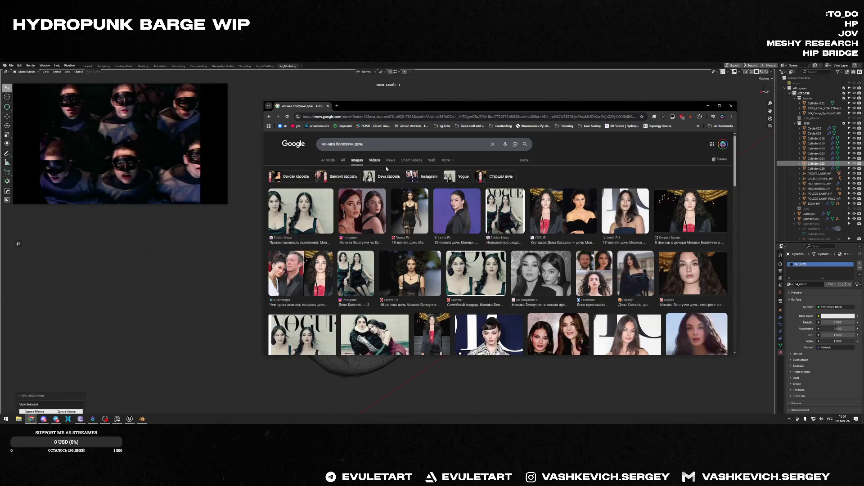
# - Preview a couple of the daughter's photos from the image results
pyautogui.click(626, 266)
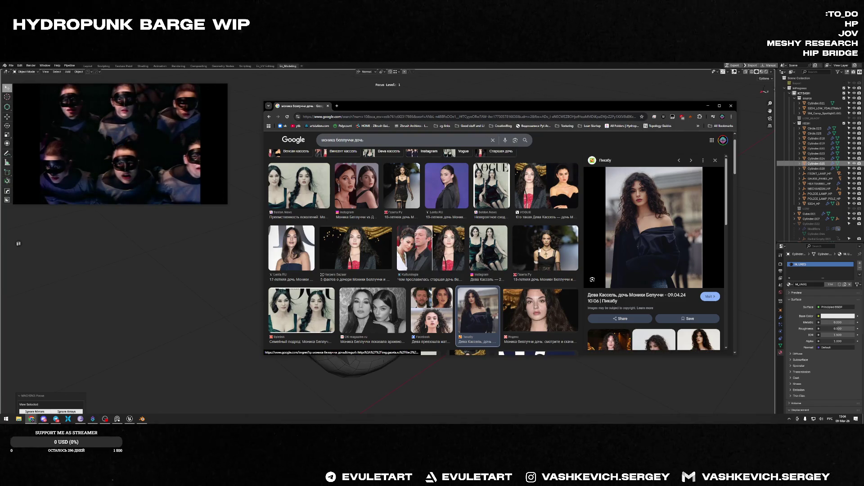
pyautogui.scroll(-3, 609, 231)
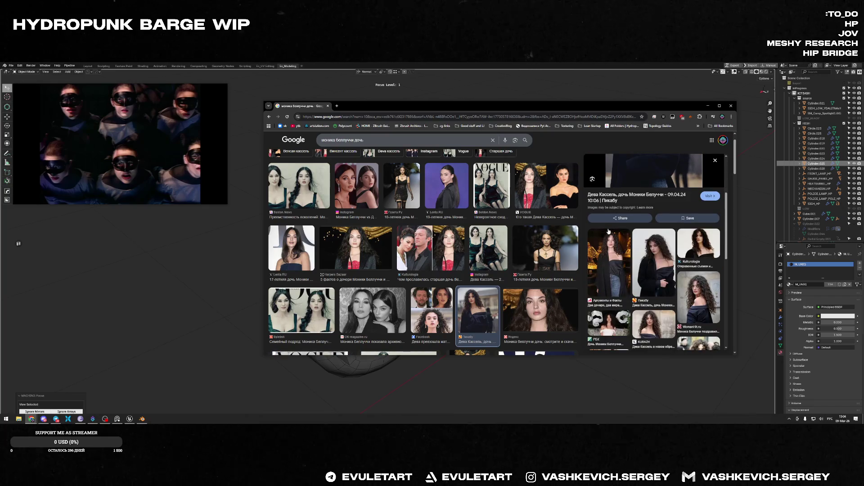
pyautogui.scroll(1, 682, 295)
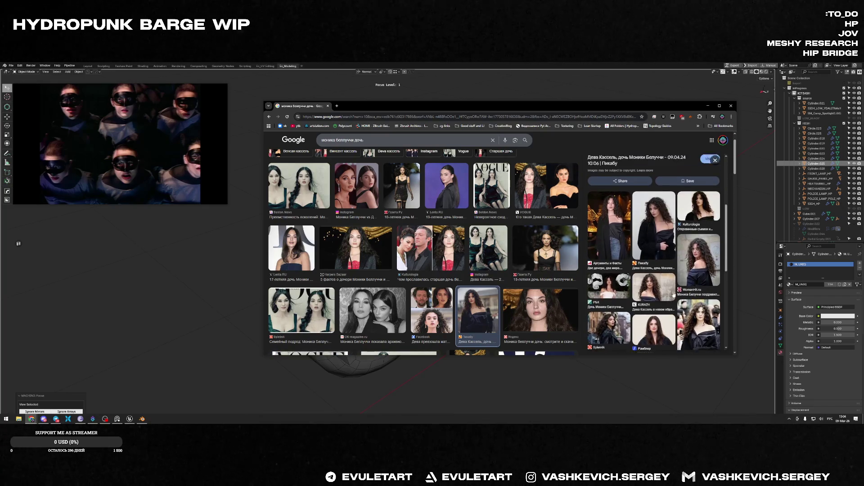
pyautogui.scroll(2, 609, 209)
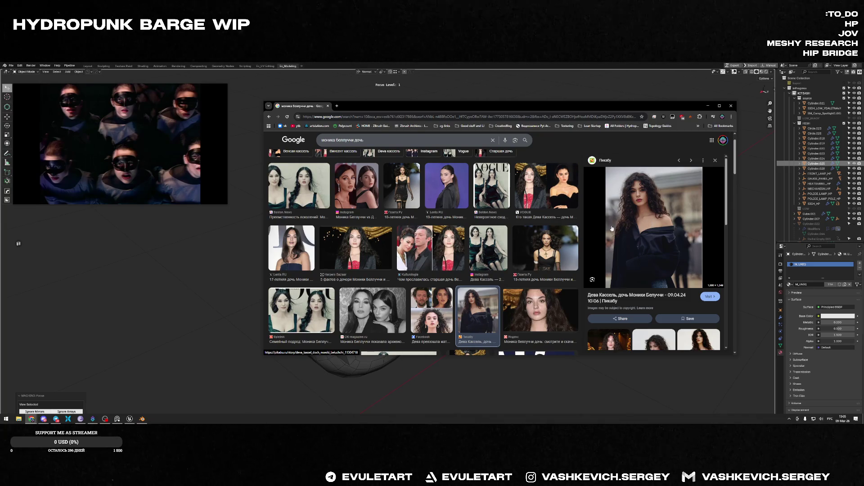
pyautogui.click(414, 247)
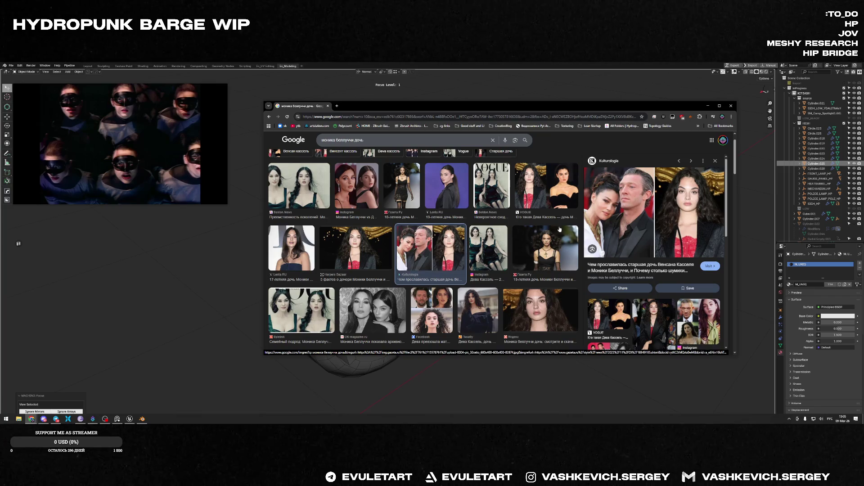
pyautogui.scroll(-10, 603, 229)
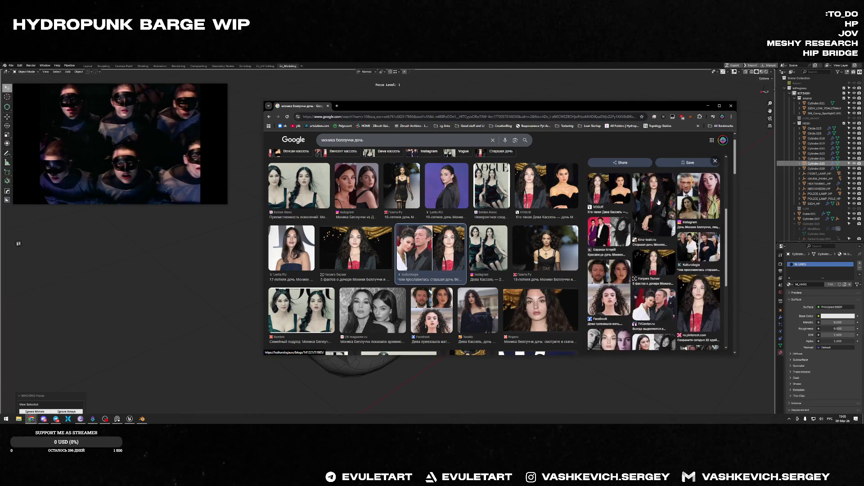
# - Open the Facebook image result in the preview and scroll further down the results
pyautogui.click(656, 194)
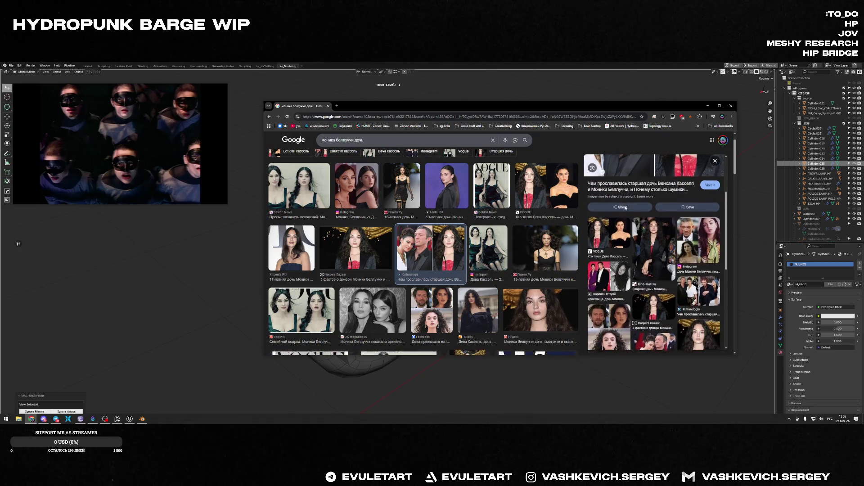
pyautogui.click(618, 294)
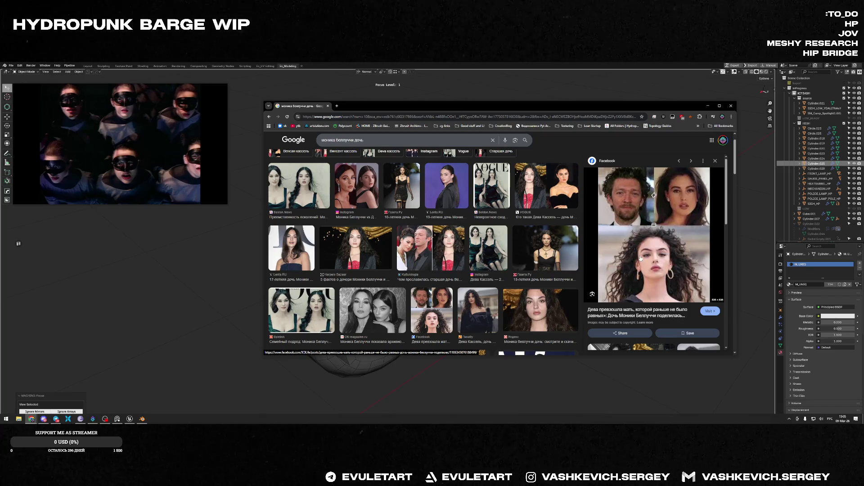
pyautogui.scroll(-3, 496, 270)
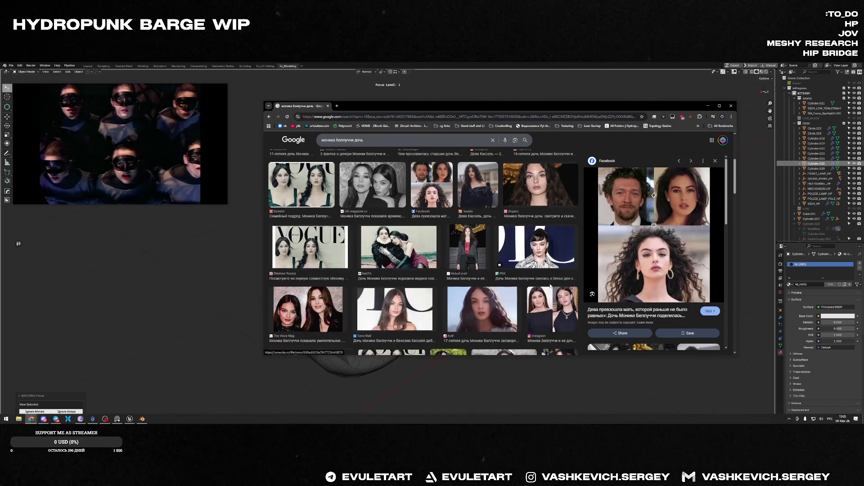
pyautogui.scroll(-3, 551, 287)
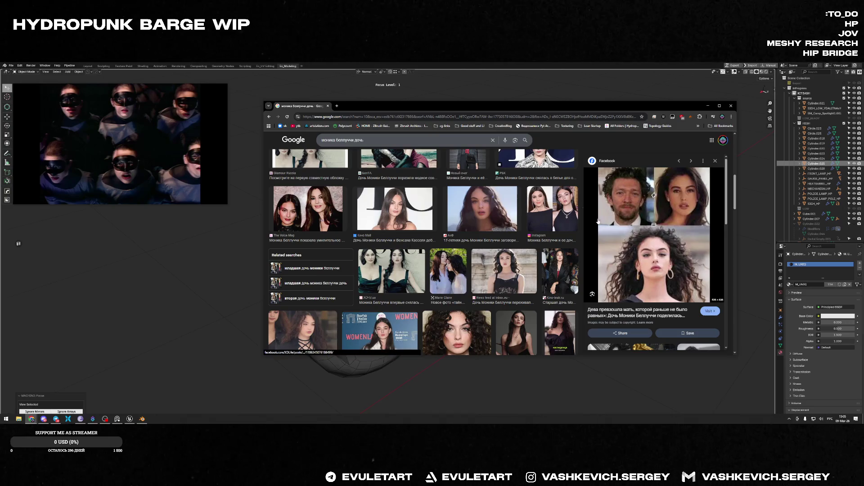
pyautogui.scroll(-3, 585, 207)
pyautogui.scroll(-3, 471, 258)
pyautogui.scroll(-6, 471, 257)
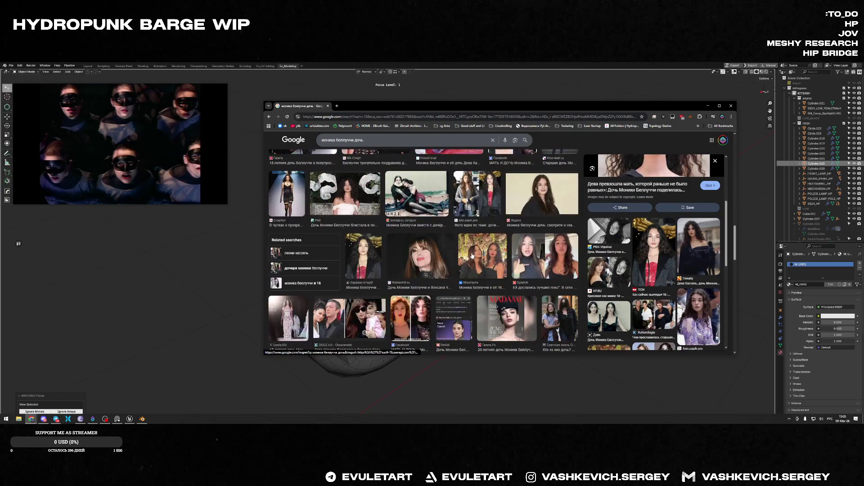
pyautogui.hotkey('alt', 'Tab')
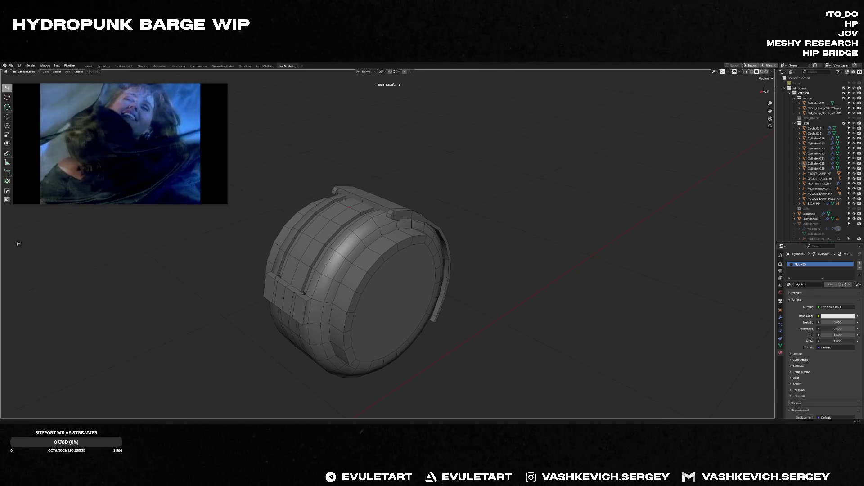
# - Extrude the raised strip's end edge outward into a short new section
pyautogui.press('Tab')
pyautogui.moveTo(479, 285)
pyautogui.mouseDown(button='middle')
pyautogui.moveTo(423, 264)
pyautogui.moveTo(446, 243)
pyautogui.mouseUp(button='middle')
pyautogui.press('Tab')
pyautogui.press('f')
pyautogui.moveTo(412, 188)
pyautogui.mouseDown(button='middle')
pyautogui.moveTo(411, 177)
pyautogui.moveTo(469, 279)
pyautogui.mouseUp(button='middle')
pyautogui.press('Tab')
pyautogui.scroll(2, 469, 279)
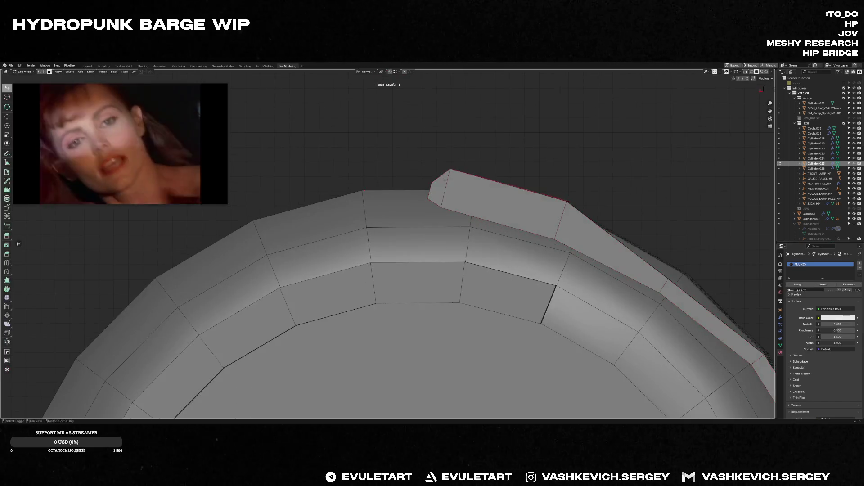
pyautogui.moveTo(443, 171); pyautogui.dragTo(400, 231, button='middle')
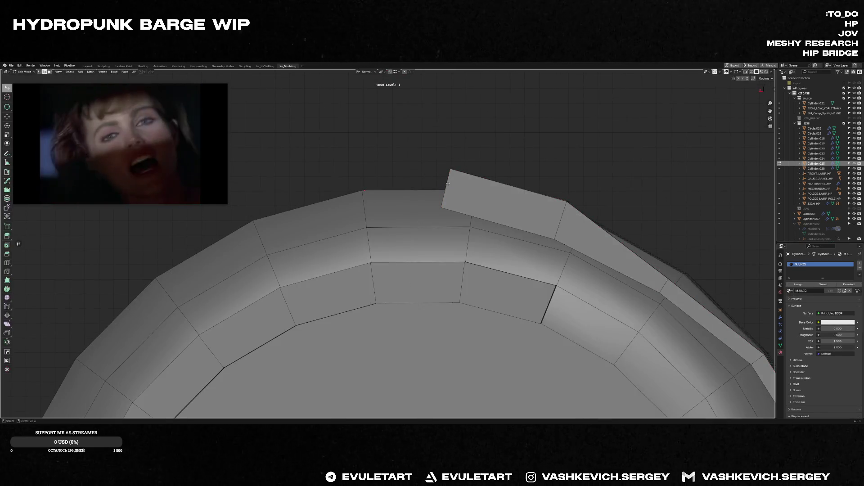
pyautogui.press('e')
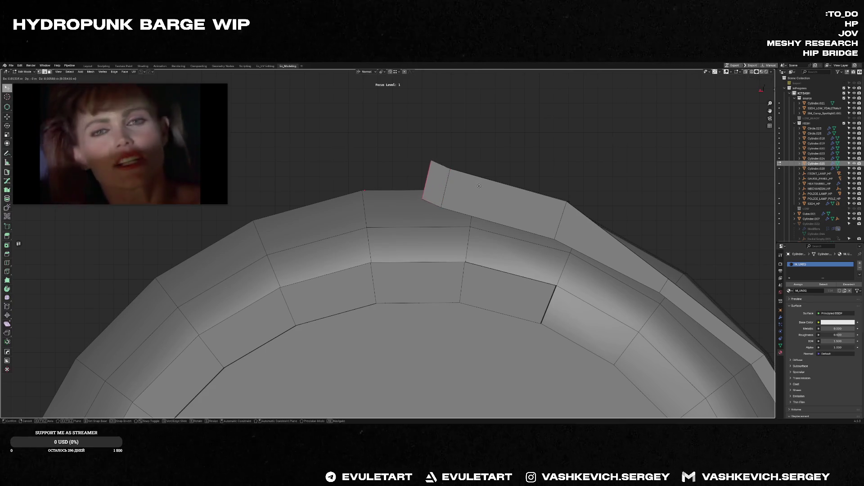
pyautogui.rightClick(478, 189)
# - Try filling the strip's open end with a face, then undo it
pyautogui.press('f')
pyautogui.moveTo(455, 189)
pyautogui.mouseDown(button='middle')
pyautogui.moveTo(496, 210)
pyautogui.moveTo(456, 171)
pyautogui.mouseUp(button='middle')
pyautogui.hotkey('ctrl', 'z')
# - Bevel the strip's end edges with 2 segments and save the file
pyautogui.hotkey('ctrl', 'b')
pyautogui.scroll(1, 468, 170)
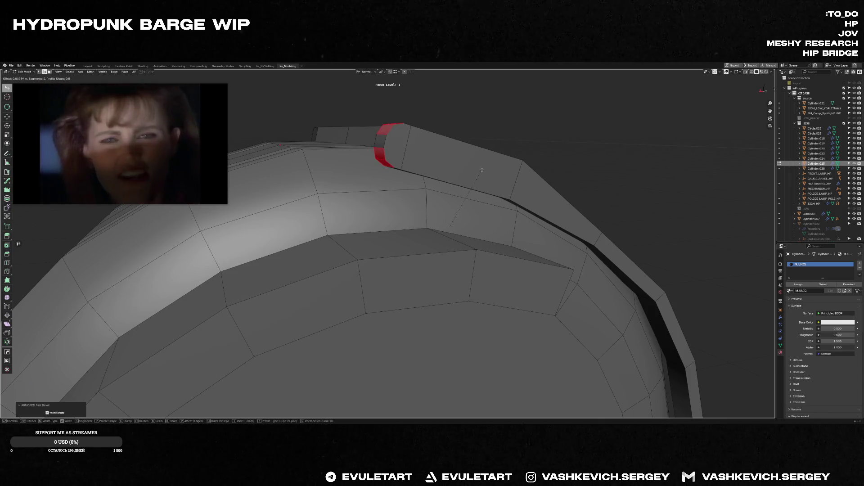
pyautogui.click(484, 171)
pyautogui.moveTo(483, 170)
pyautogui.mouseDown(button='middle')
pyautogui.moveTo(412, 170)
pyautogui.moveTo(486, 203)
pyautogui.mouseUp(button='middle')
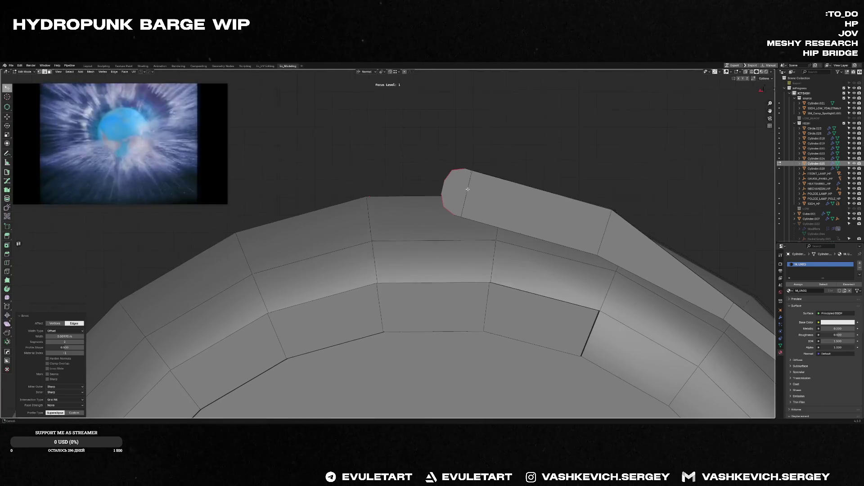
pyautogui.scroll(2, 487, 202)
pyautogui.hotkey('ctrl', 's')
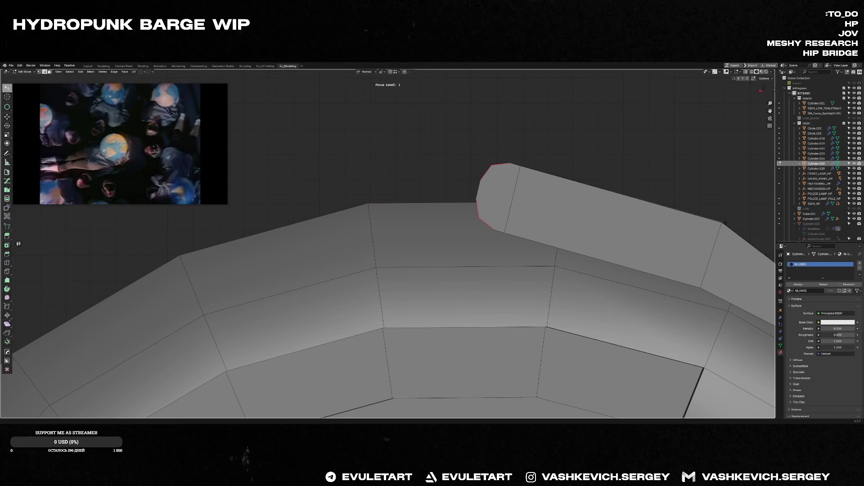
pyautogui.hotkey('alt', 'Tab')
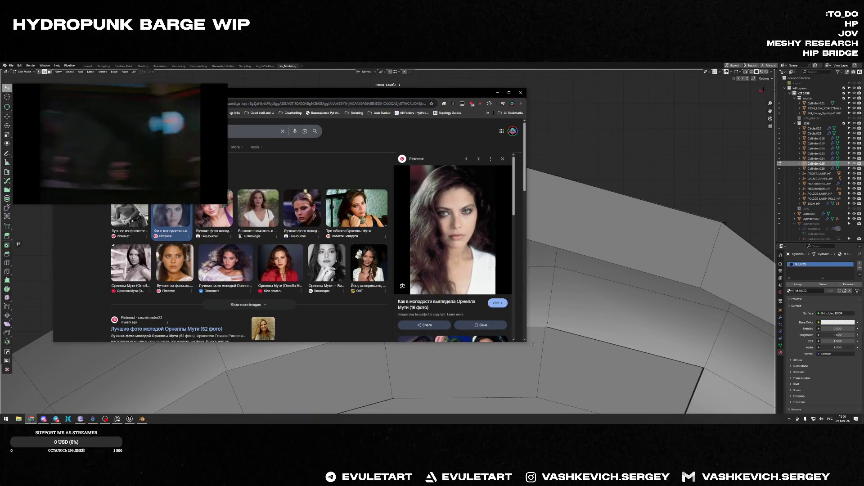
# - Resize the Chrome window taller and wider by dragging its edges
pyautogui.moveTo(525, 343); pyautogui.dragTo(527, 400)
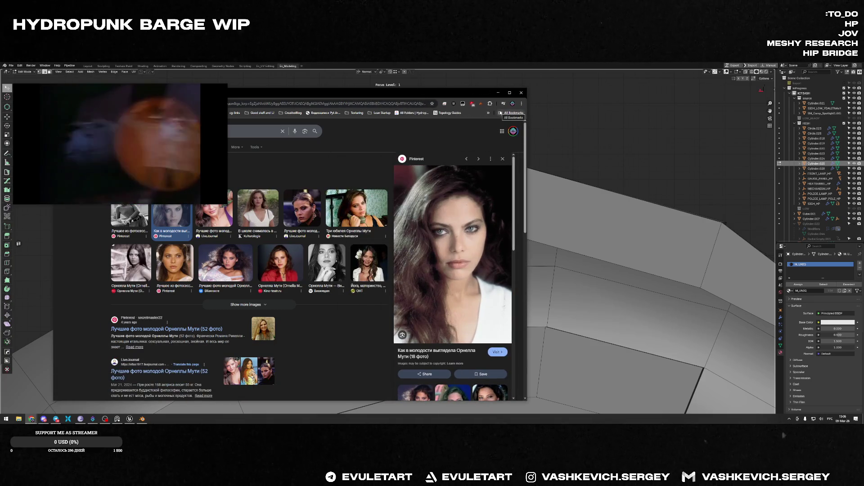
pyautogui.moveTo(53, 263); pyautogui.dragTo(126, 262)
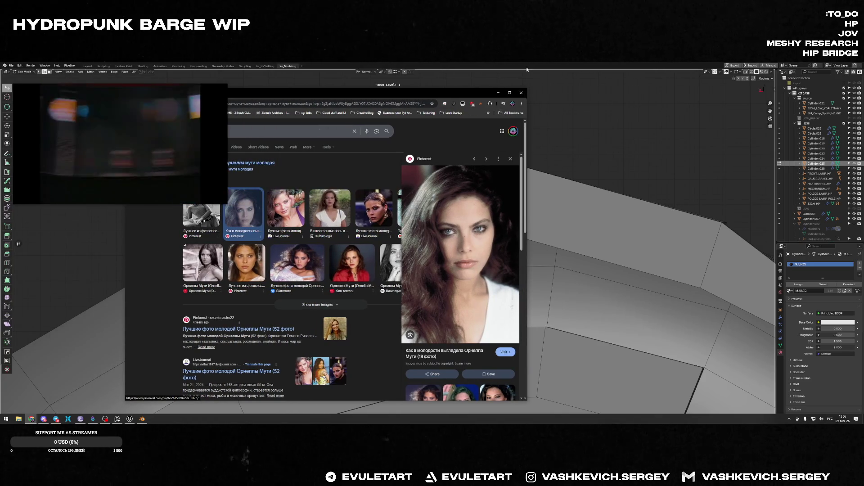
pyautogui.moveTo(527, 88); pyautogui.dragTo(559, 78)
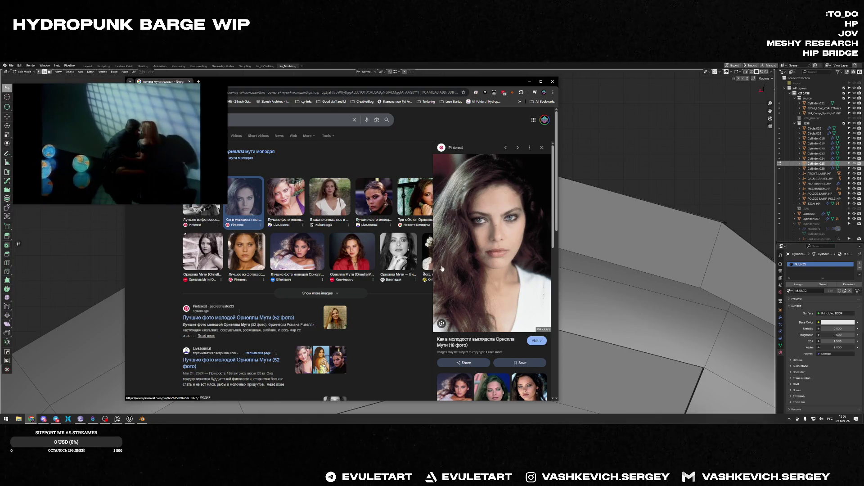
pyautogui.moveTo(568, 241); pyautogui.dragTo(645, 212)
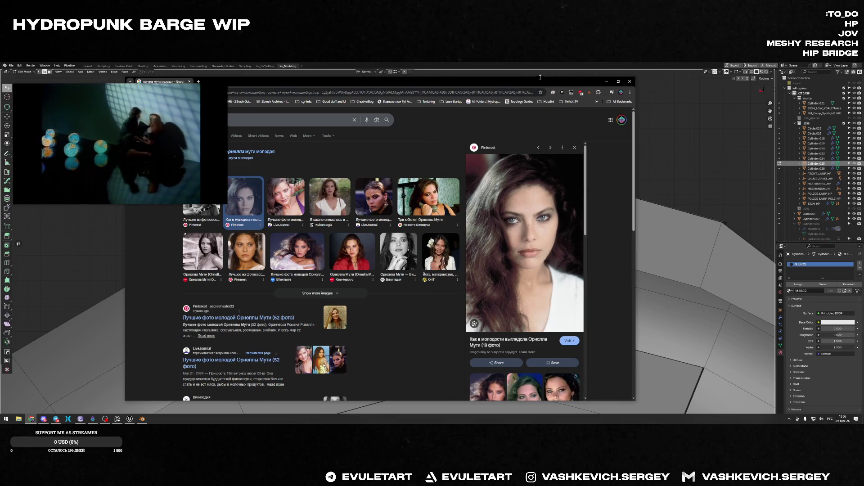
pyautogui.moveTo(635, 403); pyautogui.dragTo(653, 407)
# - Preview the LiveJournal image result and move the window to the right
pyautogui.click(374, 198)
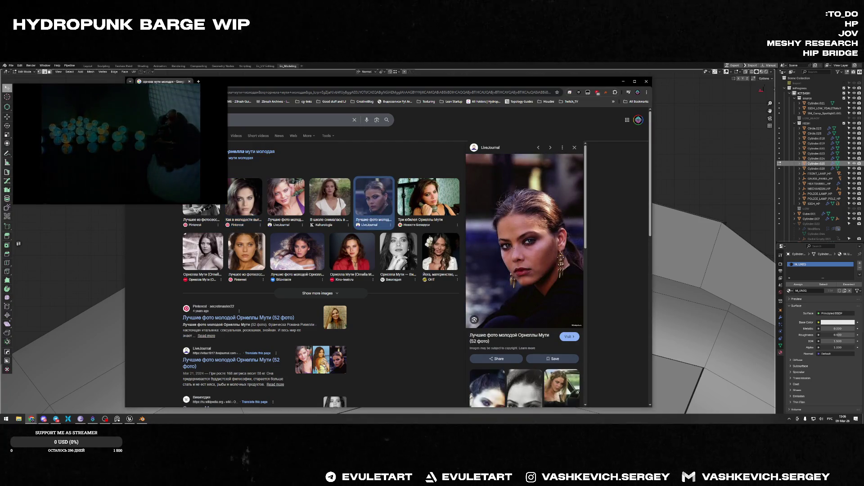
pyautogui.moveTo(115, 140)
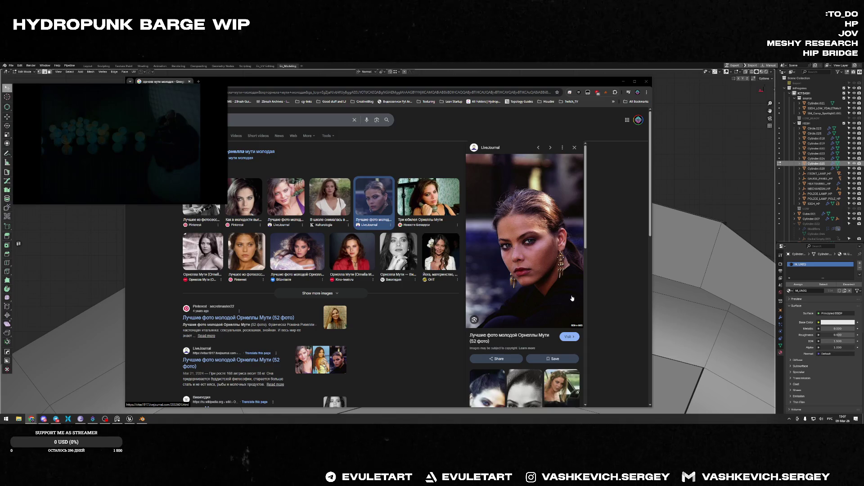
pyautogui.moveTo(232, 81)
pyautogui.mouseDown()
pyautogui.moveTo(354, 76)
pyautogui.moveTo(335, 76)
pyautogui.mouseUp()
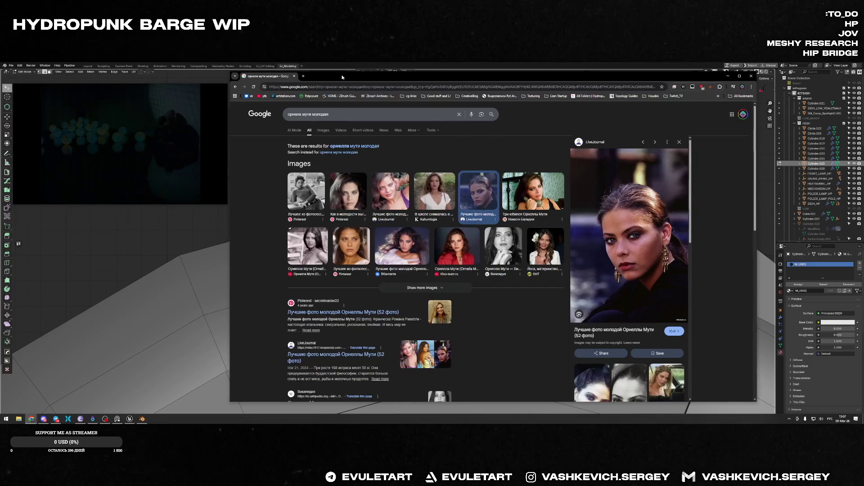
pyautogui.moveTo(228, 77); pyautogui.dragTo(256, 70)
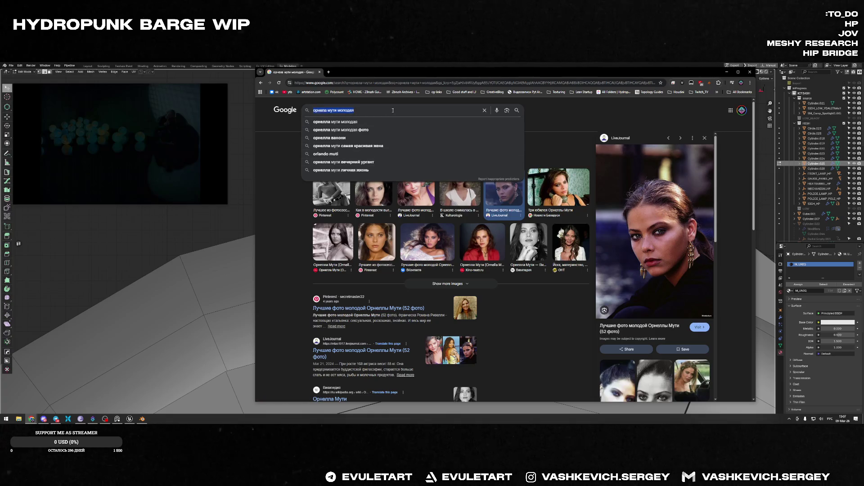
# - Search Google for the actress by her full name
pyautogui.write('эмман')
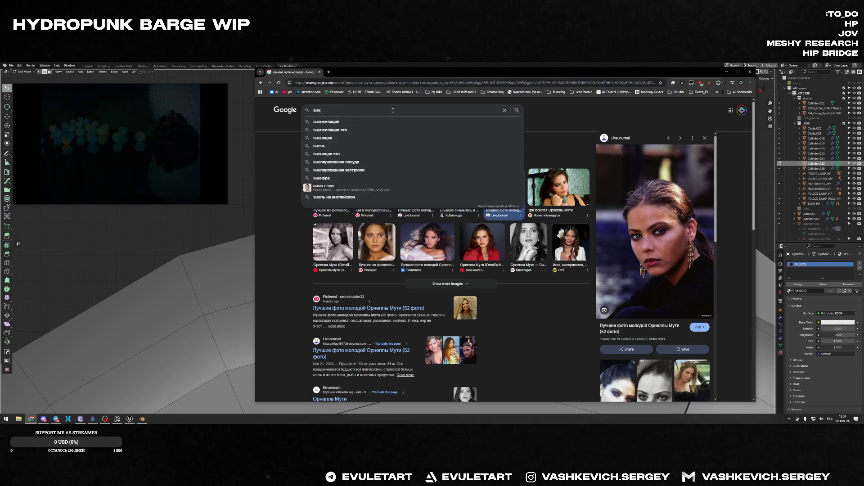
pyautogui.write('у')
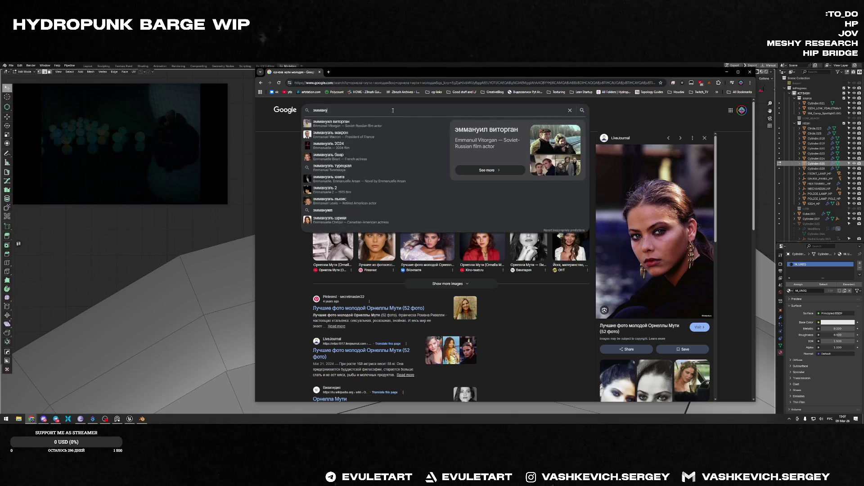
pyautogui.click(121, 143)
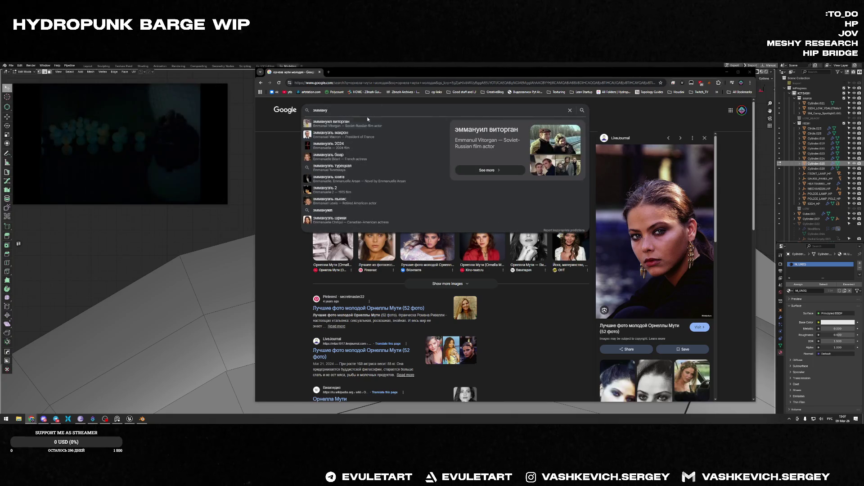
pyautogui.write('эль')
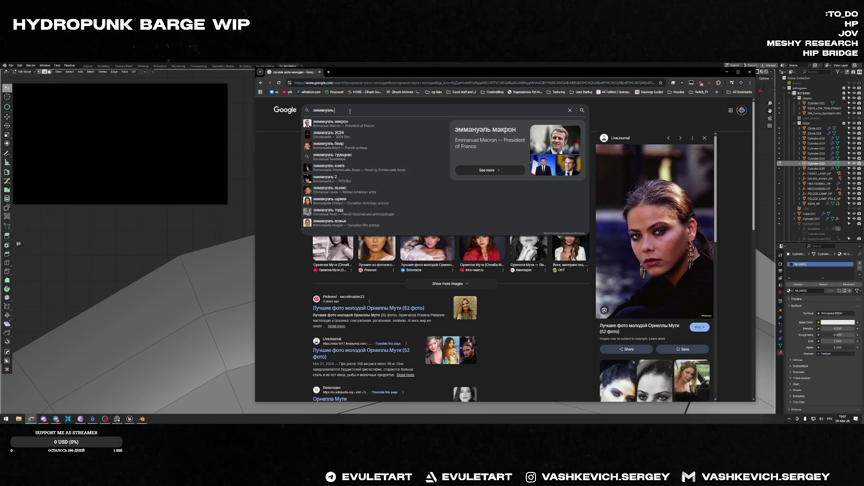
pyautogui.write(' бе')
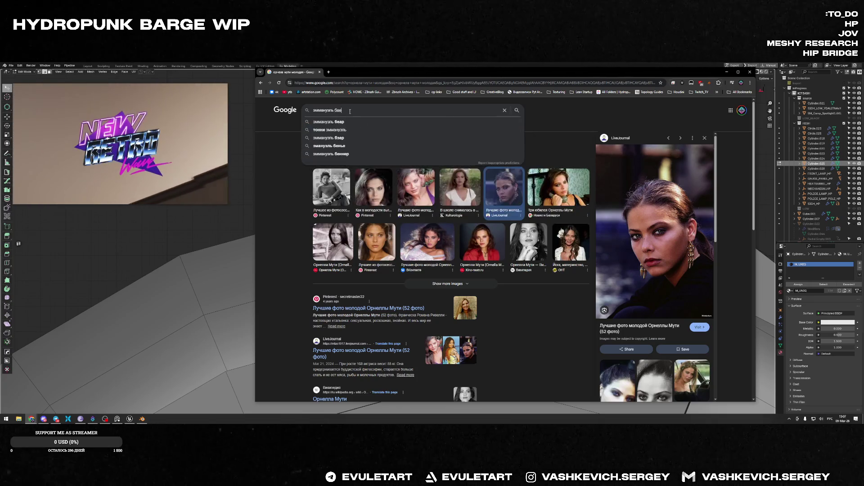
pyautogui.write('а')
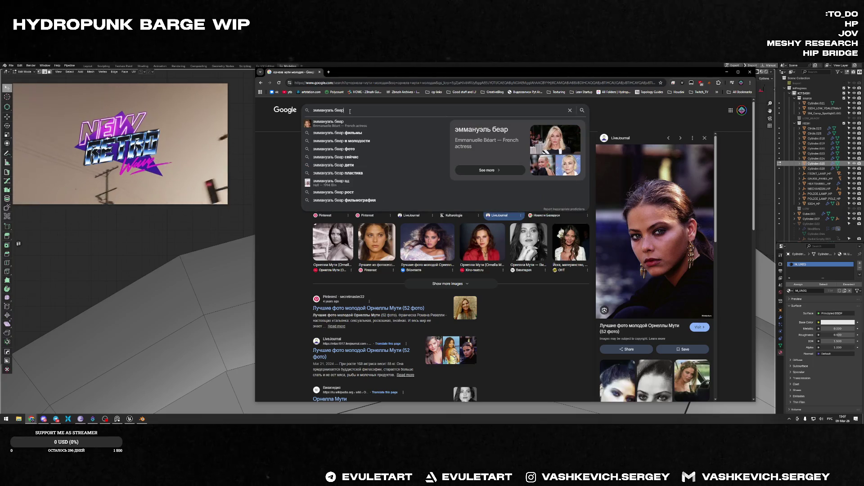
pyautogui.press('Return')
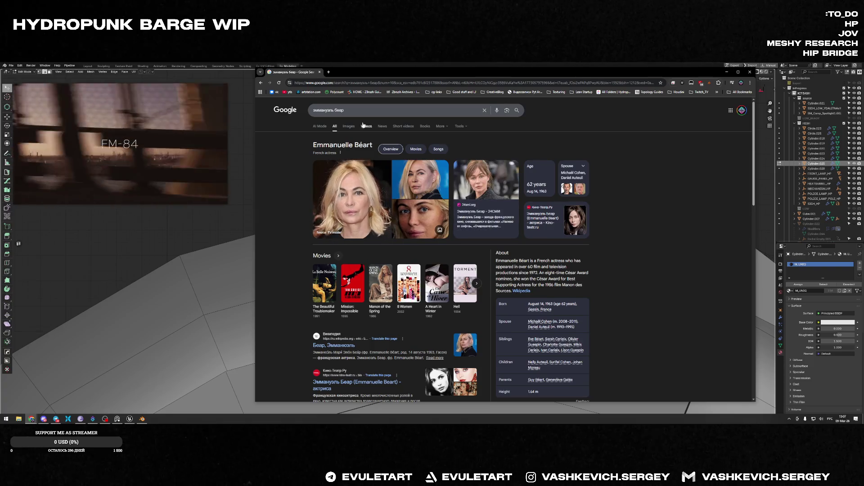
# - Add 'молодая' to the query, browse the results, and select the query for editing
pyautogui.click(357, 110)
pyautogui.write('молодая')
pyautogui.press('Return')
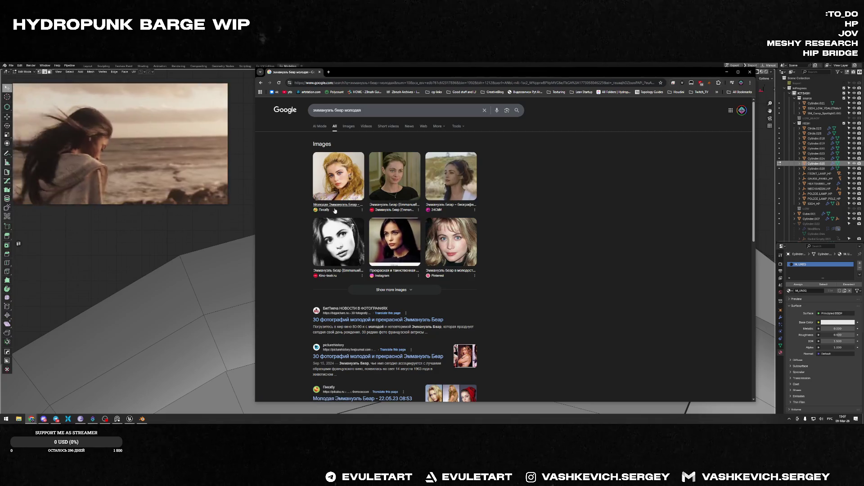
pyautogui.scroll(-2, 321, 210)
pyautogui.scroll(2, 356, 171)
pyautogui.press('/')
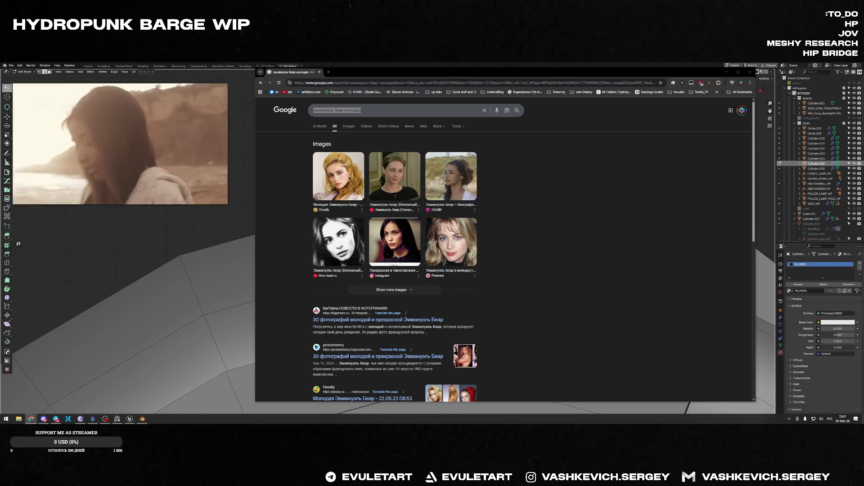
pyautogui.click(383, 110)
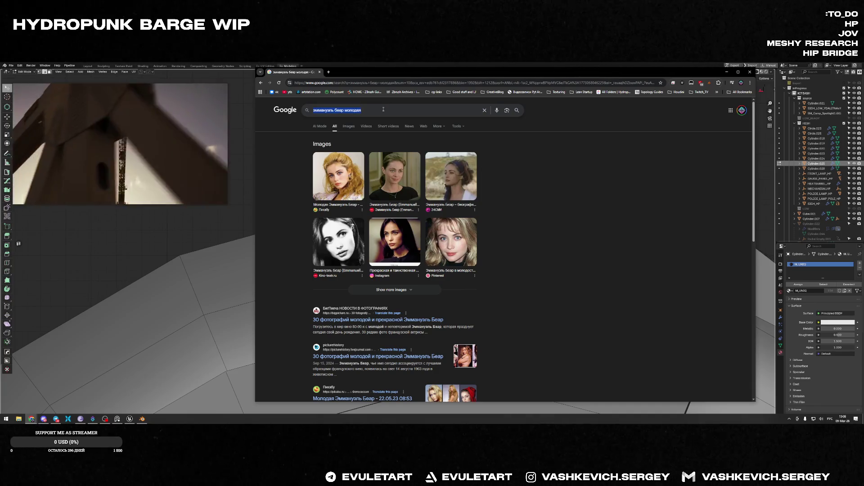
# - Search for the British actress by name and preview one of her photos
pyautogui.write('одри х')
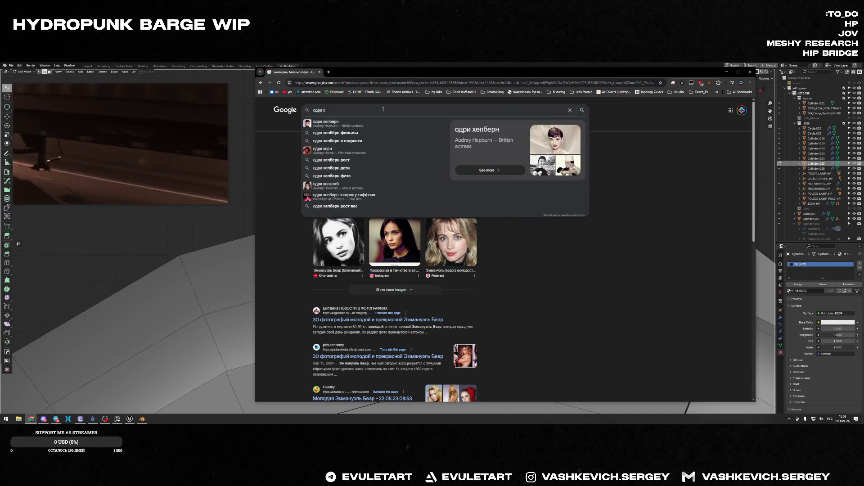
pyautogui.press('Return')
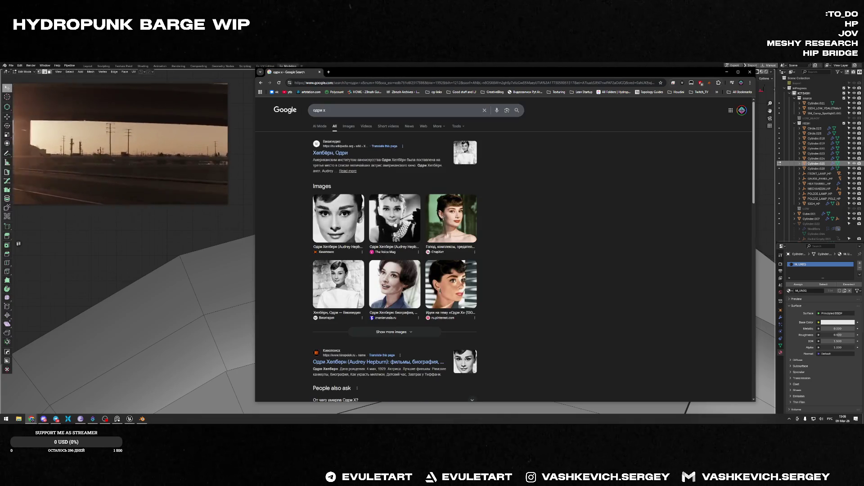
pyautogui.click(410, 261)
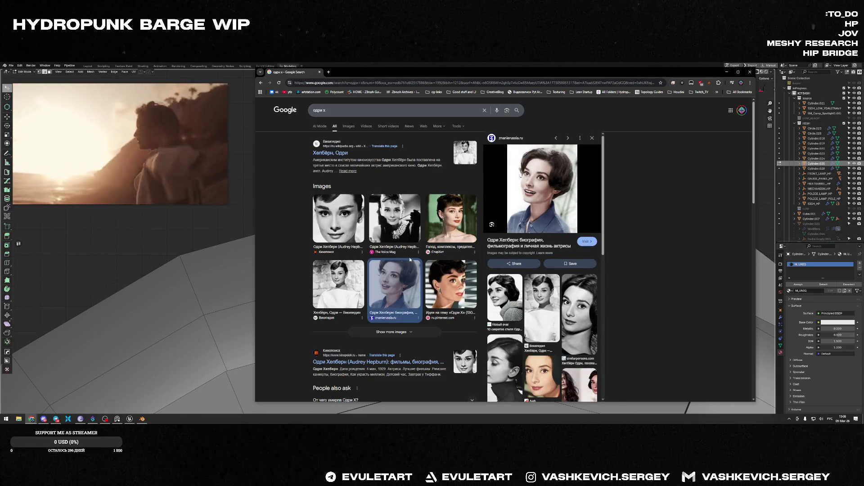
pyautogui.scroll(-3, 410, 257)
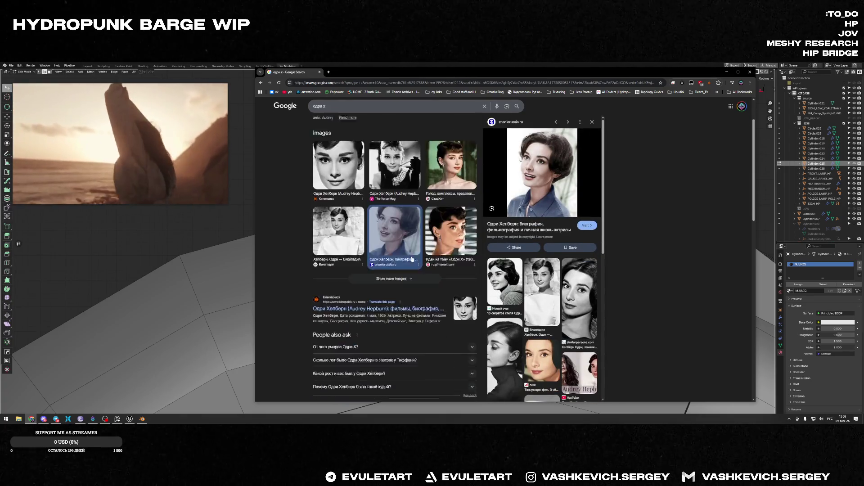
pyautogui.scroll(3, 412, 258)
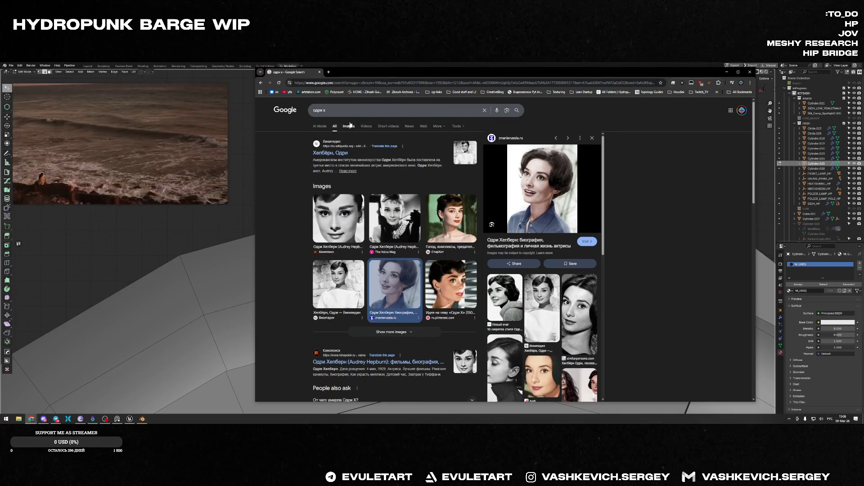
# - Switch to image-only results, preview the photo collage, and close Chrome
pyautogui.click(349, 126)
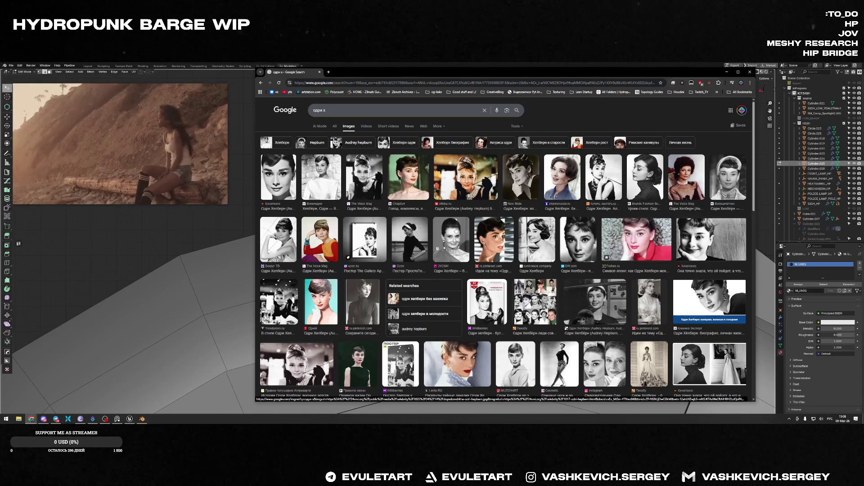
pyautogui.click(533, 305)
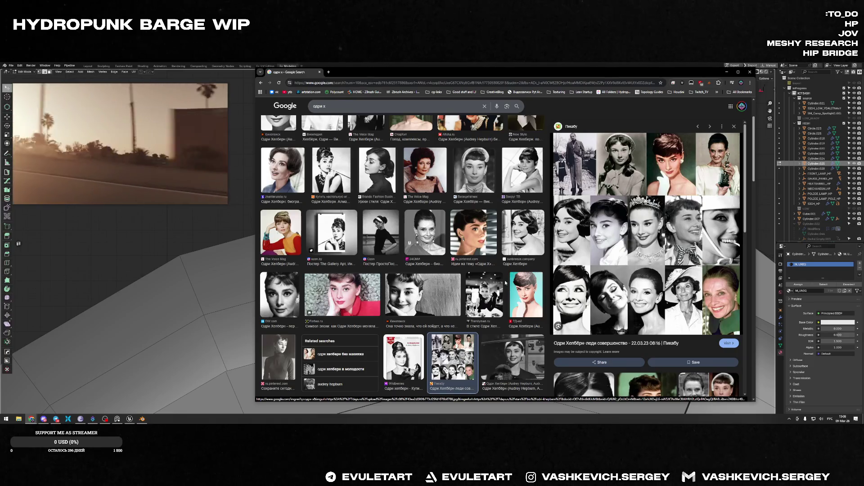
pyautogui.click(753, 72)
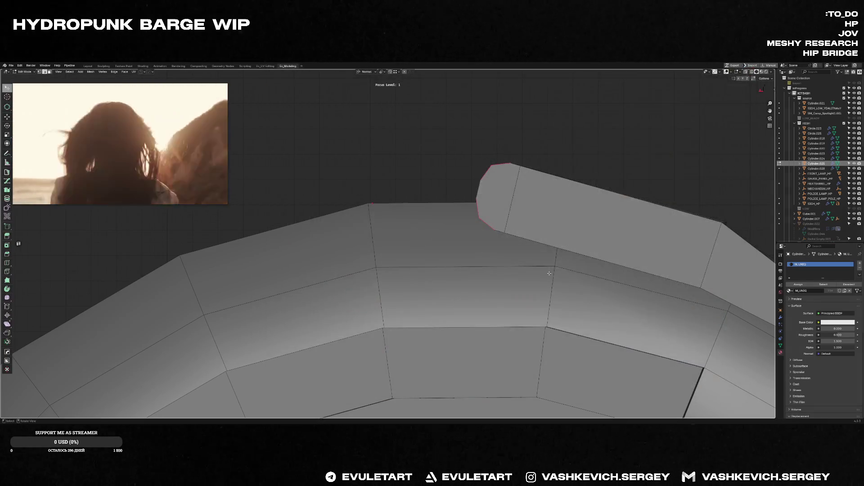
pyautogui.scroll(-5, 527, 160)
pyautogui.press('Tab')
pyautogui.moveTo(523, 199)
pyautogui.mouseDown(button='middle')
pyautogui.moveTo(512, 269)
pyautogui.moveTo(453, 269)
pyautogui.moveTo(442, 217)
pyautogui.mouseUp(button='middle')
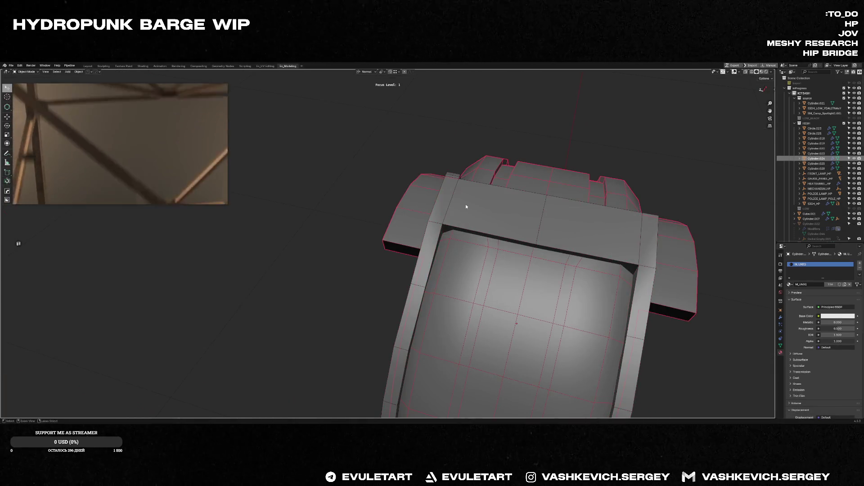
pyautogui.press('f')
pyautogui.moveTo(534, 178)
pyautogui.mouseDown(button='middle')
pyautogui.moveTo(511, 163)
pyautogui.moveTo(473, 184)
pyautogui.mouseUp(button='middle')
pyautogui.press('Tab')
pyautogui.press('a')
pyautogui.press('Tab')
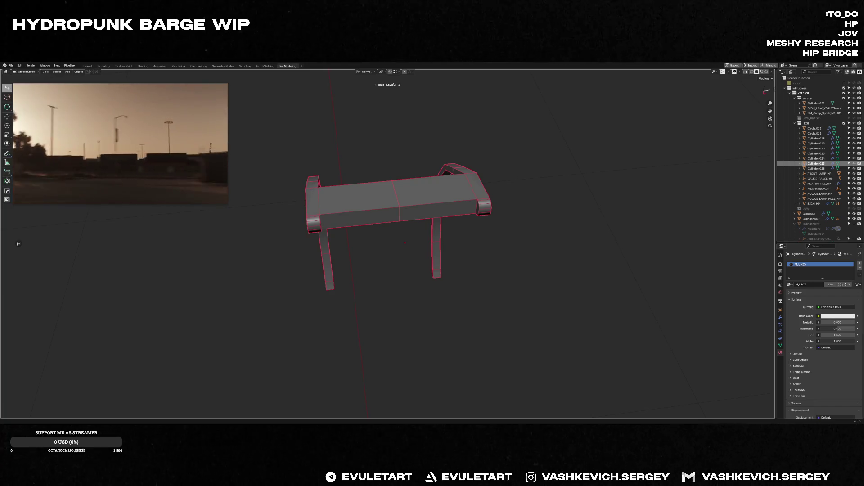
pyautogui.moveTo(506, 272)
pyautogui.mouseDown(button='middle')
pyautogui.moveTo(396, 160)
pyautogui.moveTo(441, 166)
pyautogui.moveTo(404, 152)
pyautogui.moveTo(444, 199)
pyautogui.moveTo(469, 195)
pyautogui.mouseUp(button='middle')
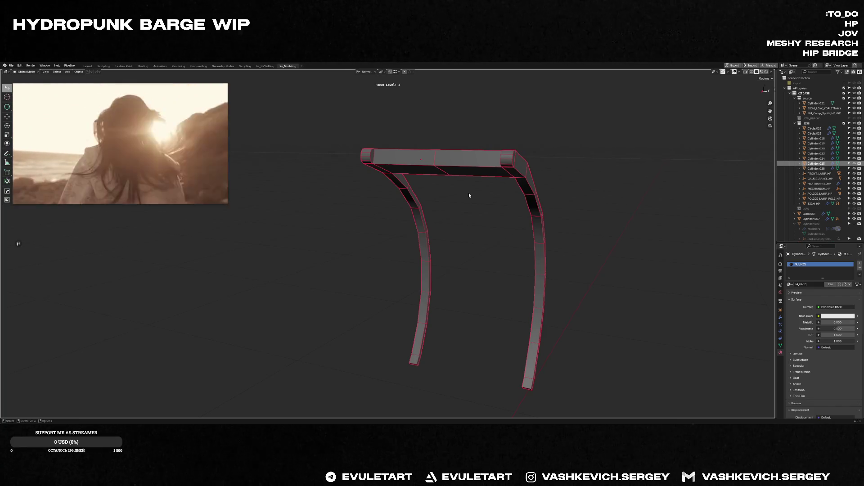
pyautogui.moveTo(471, 187)
pyautogui.mouseDown(button='middle')
pyautogui.moveTo(501, 184)
pyautogui.moveTo(459, 218)
pyautogui.moveTo(468, 194)
pyautogui.moveTo(490, 205)
pyautogui.moveTo(430, 256)
pyautogui.moveTo(427, 277)
pyautogui.mouseUp(button='middle')
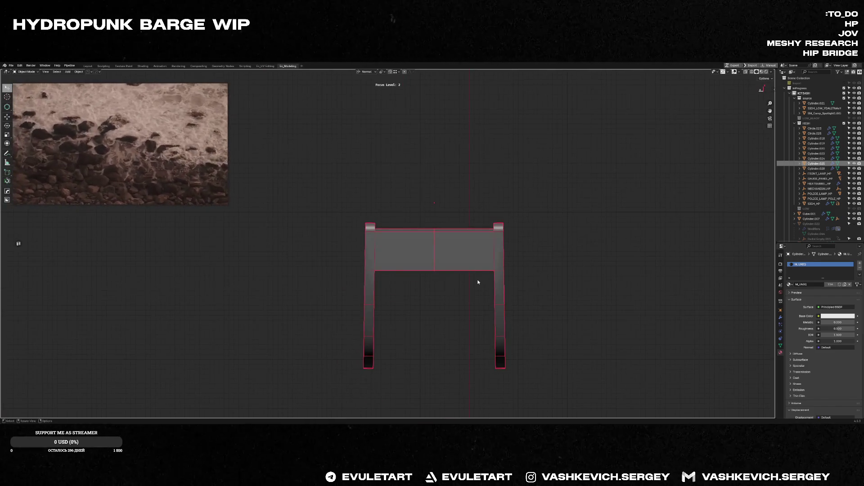
pyautogui.press('f')
pyautogui.moveTo(552, 264); pyautogui.dragTo(546, 239, button='middle')
pyautogui.scroll(5, 560, 204)
pyautogui.moveTo(560, 204)
pyautogui.mouseDown(button='middle')
pyautogui.moveTo(541, 204)
pyautogui.moveTo(512, 231)
pyautogui.moveTo(421, 244)
pyautogui.moveTo(506, 256)
pyautogui.mouseUp(button='middle')
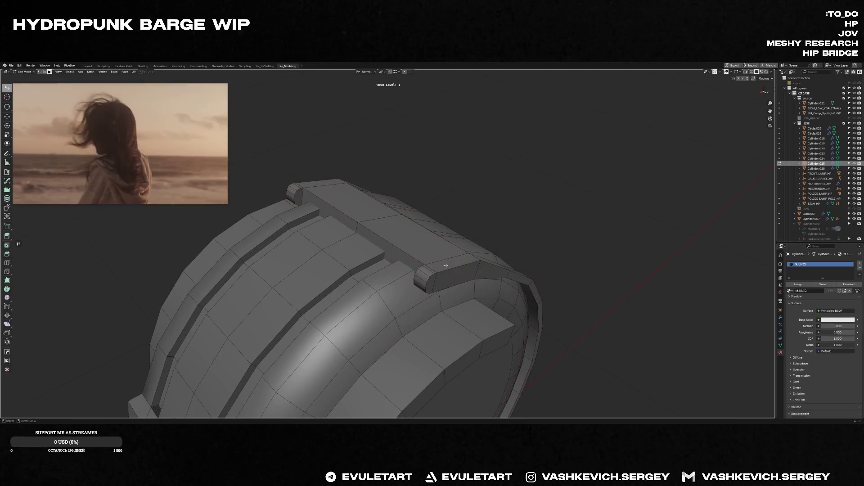
# - Isolate the bracket and fast-bevel its corner edges in Edit Mode
pyautogui.press('f')
pyautogui.moveTo(363, 248)
pyautogui.mouseDown(button='middle')
pyautogui.moveTo(431, 176)
pyautogui.moveTo(423, 150)
pyautogui.moveTo(422, 190)
pyautogui.moveTo(363, 167)
pyautogui.mouseUp(button='middle')
pyautogui.press('Tab')
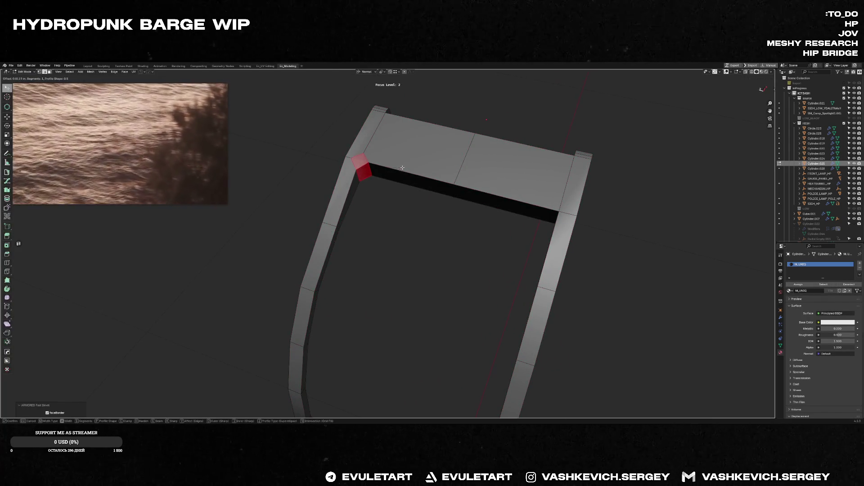
pyautogui.click(402, 168)
pyautogui.click(349, 157)
pyautogui.moveTo(372, 154)
pyautogui.mouseDown(button='middle')
pyautogui.moveTo(361, 153)
pyautogui.moveTo(359, 194)
pyautogui.moveTo(401, 187)
pyautogui.moveTo(357, 190)
pyautogui.moveTo(342, 180)
pyautogui.moveTo(472, 171)
pyautogui.moveTo(423, 178)
pyautogui.moveTo(440, 194)
pyautogui.moveTo(507, 185)
pyautogui.moveTo(436, 204)
pyautogui.mouseUp(button='middle')
pyautogui.hotkey('ctrl', 'b')
pyautogui.click(509, 184)
pyautogui.hotkey('alt', 'a')
# - Set the transform orientation to Global and move the bracket geometry along Y
pyautogui.scroll(-6, 506, 185)
pyautogui.press('g')
pyautogui.press('x')
pyautogui.press('Escape')
pyautogui.press('.')
pyautogui.click(434, 232)
pyautogui.press('g')
pyautogui.press('y')
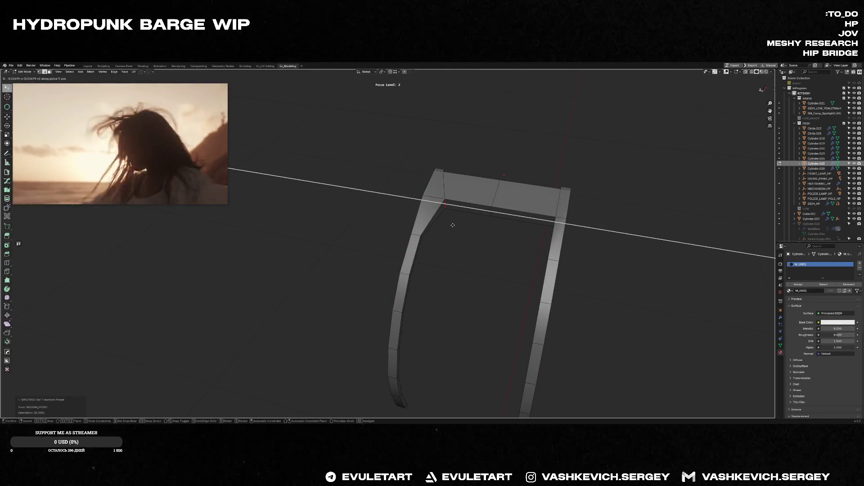
pyautogui.click(452, 225)
pyautogui.press('a')
pyautogui.moveTo(453, 224)
pyautogui.mouseDown(button='middle')
pyautogui.moveTo(466, 232)
pyautogui.moveTo(453, 228)
pyautogui.mouseUp(button='middle')
pyautogui.hotkey('alt', 'a')
pyautogui.press('Tab')
# - Inspect the frame's crossbar in Edit Mode by hiding and revealing it, then select the leg vertices
pyautogui.press('f')
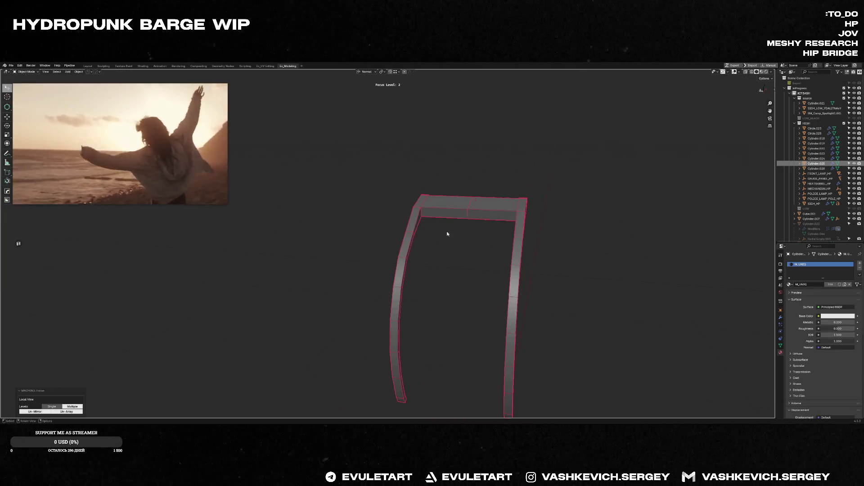
pyautogui.moveTo(403, 256); pyautogui.dragTo(395, 251, button='middle')
pyautogui.press('Tab')
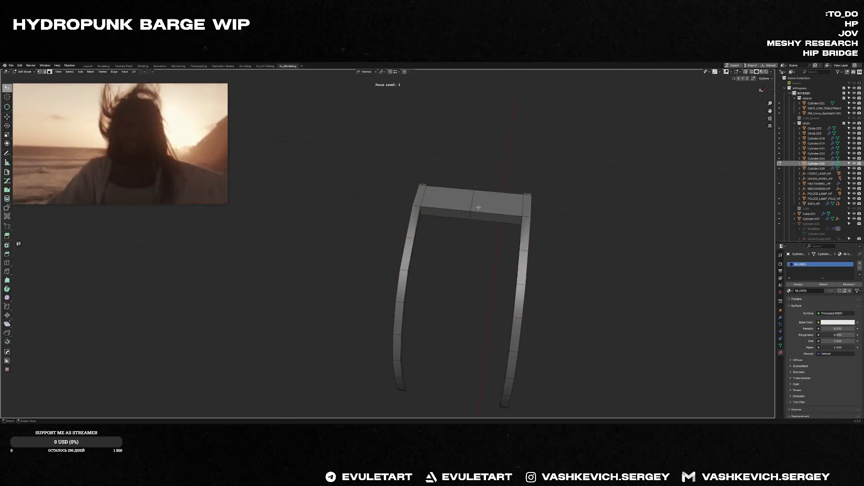
pyautogui.keyDown('alt'); pyautogui.click(491, 212); pyautogui.keyUp('alt')
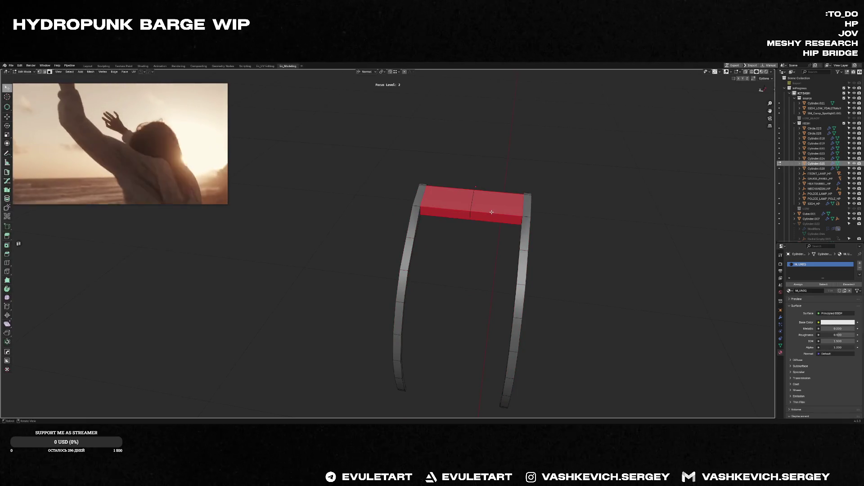
pyautogui.press('h')
pyautogui.moveTo(492, 212); pyautogui.dragTo(496, 216, button='middle')
pyautogui.hotkey('alt', 'h')
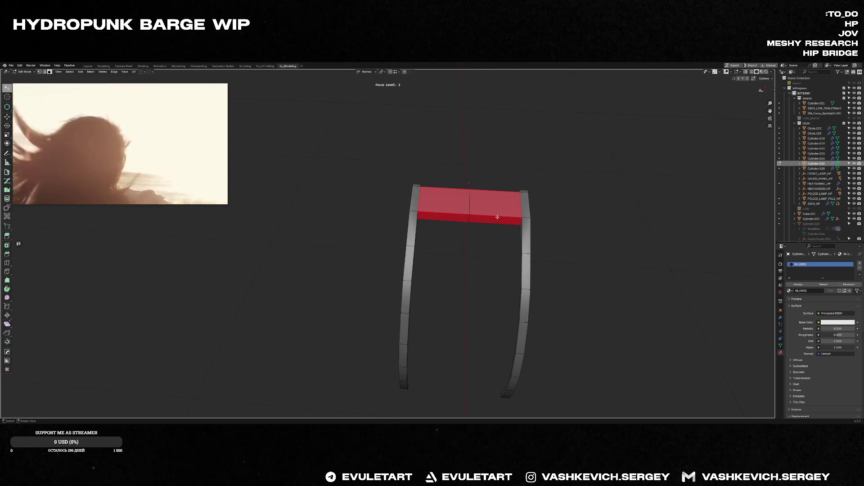
pyautogui.hotkey('ctrl', 'i')
pyautogui.press('1')
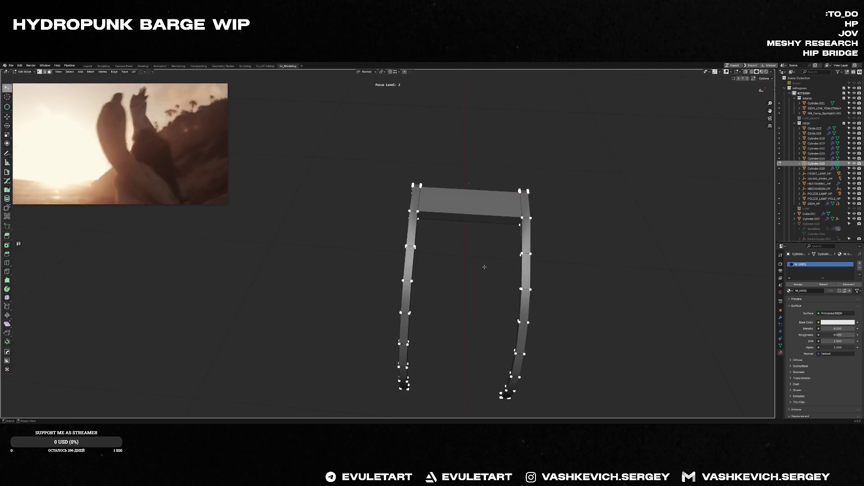
pyautogui.moveTo(467, 207)
pyautogui.mouseDown(button='middle')
pyautogui.moveTo(482, 286)
pyautogui.moveTo(503, 291)
pyautogui.moveTo(483, 214)
pyautogui.mouseUp(button='middle')
pyautogui.press('Tab')
# - Symmetrize the entire frame mesh
pyautogui.hotkey('shift', 'alt', 'x')
pyautogui.rightClick(516, 267)
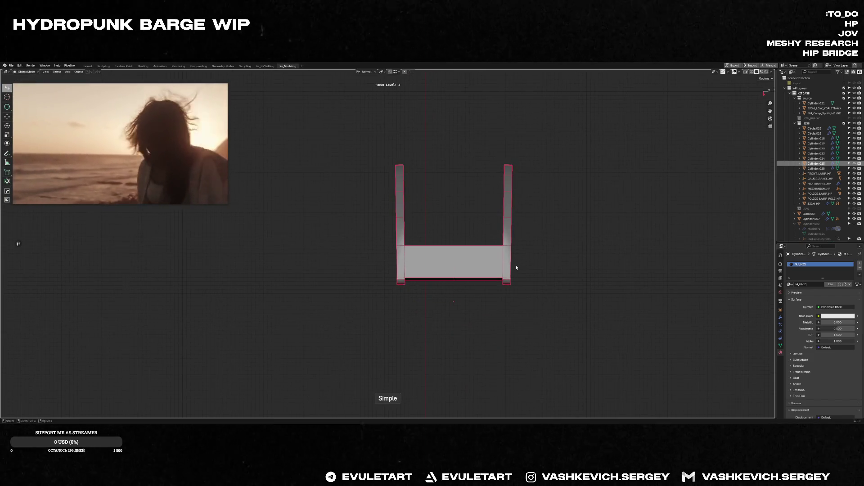
pyautogui.press('Tab')
pyautogui.press('a')
pyautogui.hotkey('alt', 'x')
pyautogui.press('Tab')
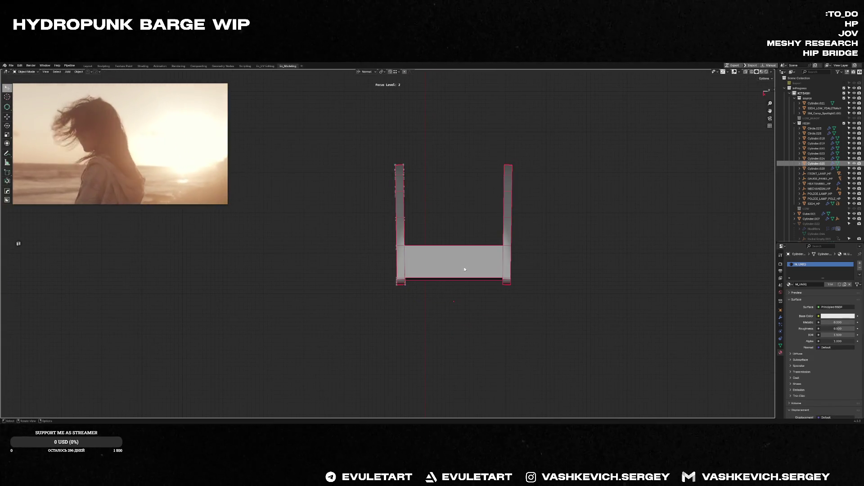
pyautogui.press('Tab')
# - Add a centre loop cut in the crossbar and delete one half's faces
pyautogui.click(434, 266)
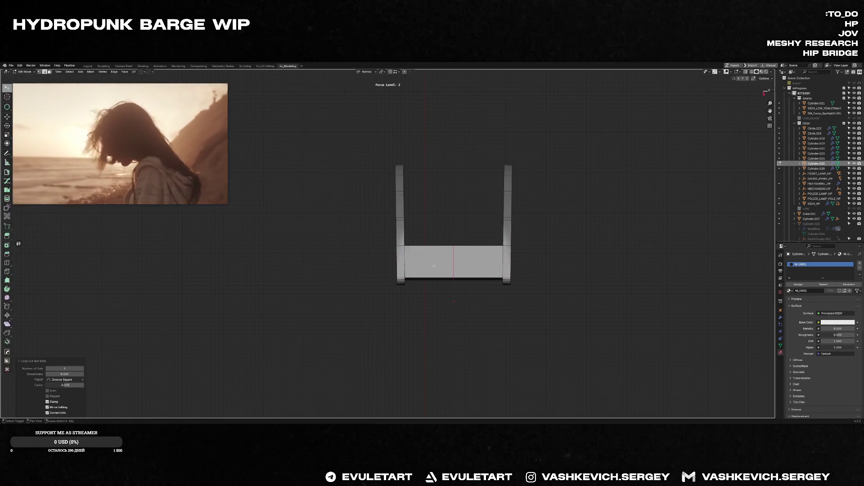
pyautogui.click(429, 275)
pyautogui.press('Delete')
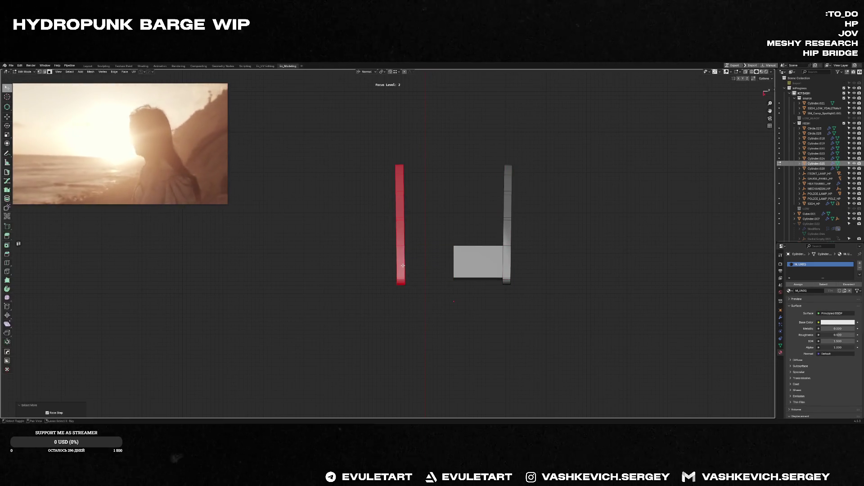
pyautogui.press('x')
pyautogui.press('x')
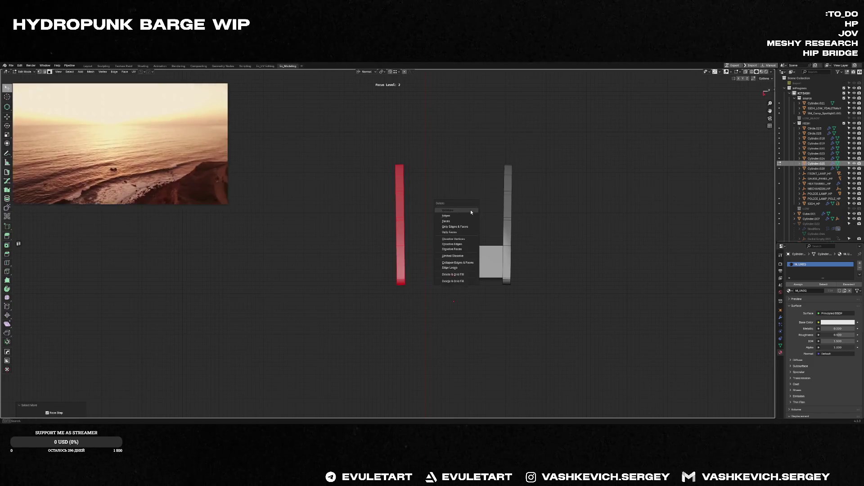
pyautogui.click(471, 220)
pyautogui.press('Tab')
# - Mirror the half frame into a matching two-legged U shape
pyautogui.hotkey('alt', 'x')
pyautogui.click(491, 308)
pyautogui.moveTo(456, 293); pyautogui.dragTo(546, 245, button='middle')
pyautogui.click(548, 225)
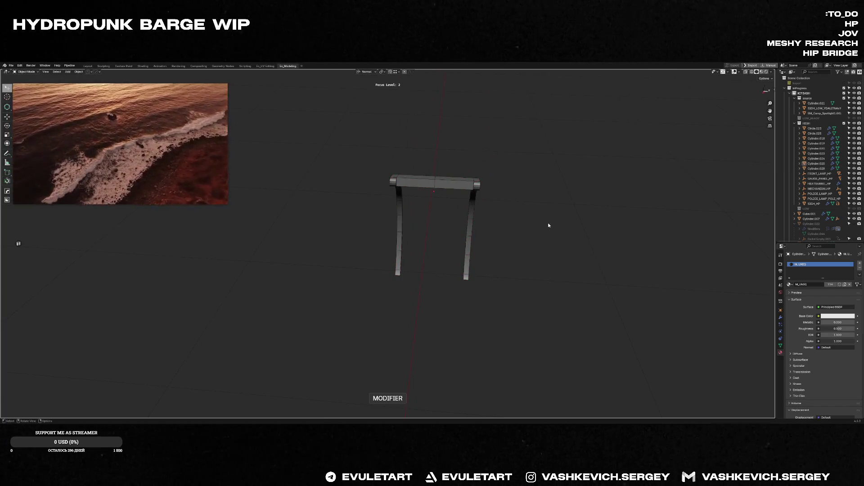
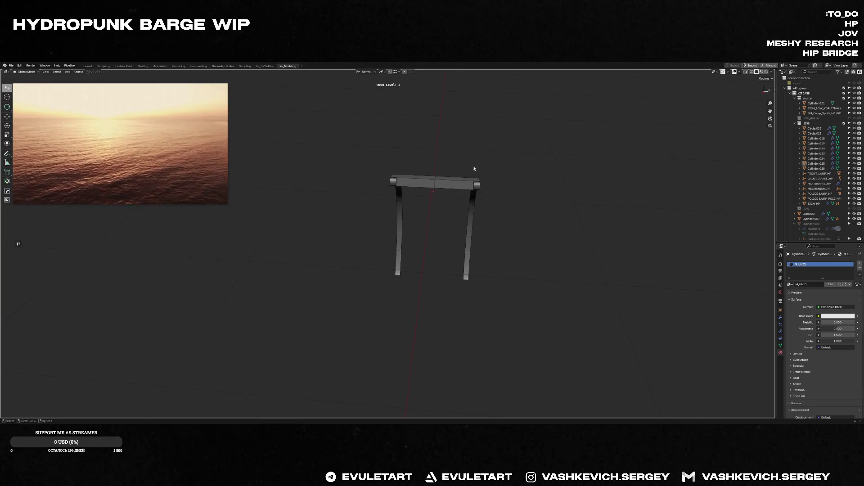
# - Select the bent handle strip Cylinder.025 and zoom in close on its corner
pyautogui.moveTo(474, 163); pyautogui.dragTo(440, 195, button='middle')
pyautogui.moveTo(124, 165)
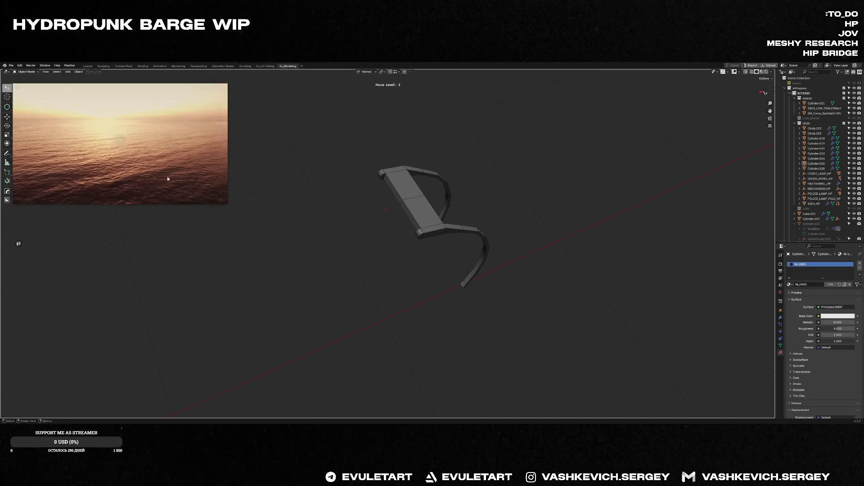
pyautogui.moveTo(138, 137)
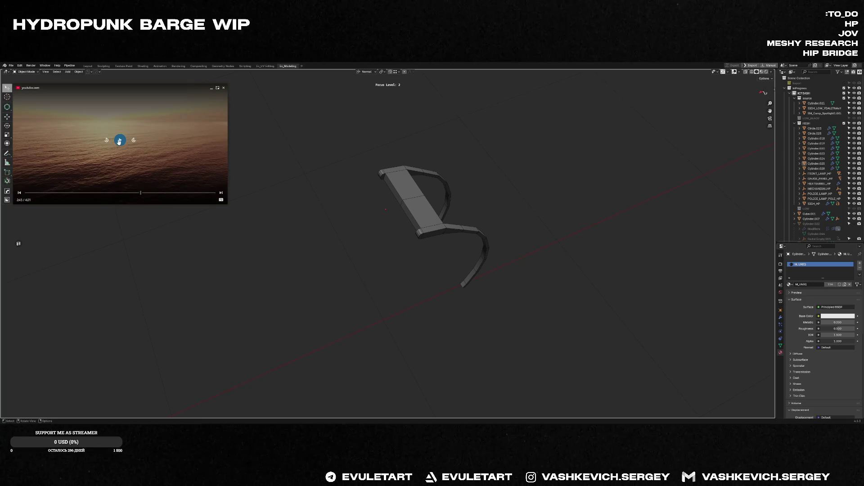
pyautogui.click(119, 141)
pyautogui.moveTo(677, 252)
pyautogui.mouseDown(button='middle')
pyautogui.moveTo(465, 216)
pyautogui.moveTo(513, 203)
pyautogui.moveTo(452, 193)
pyautogui.moveTo(493, 253)
pyautogui.moveTo(525, 219)
pyautogui.mouseUp(button='middle')
pyautogui.click(496, 207)
# - Fast-bevel the strip's beam edges and add level 2 subdivision smoothing
pyautogui.press('Tab')
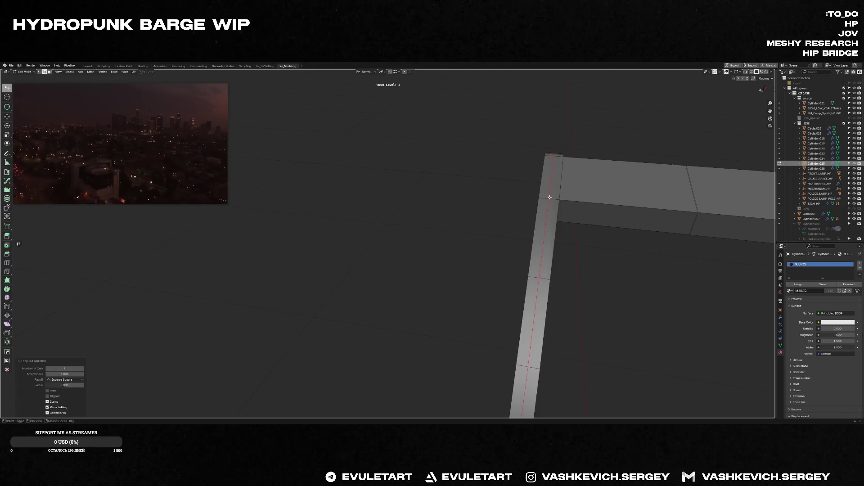
pyautogui.hotkey('ctrl', 'b')
pyautogui.click(592, 191)
pyautogui.moveTo(593, 189)
pyautogui.mouseDown(button='middle')
pyautogui.moveTo(615, 193)
pyautogui.moveTo(597, 204)
pyautogui.mouseUp(button='middle')
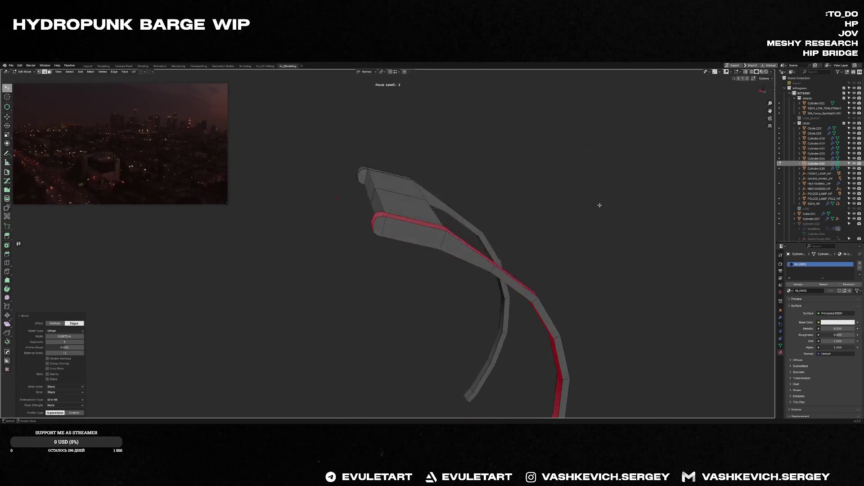
pyautogui.press('Tab')
pyautogui.hotkey('ctrl', '2')
# - Add a loop cut across the bracket and bevel the face band, rounding it into an arch
pyautogui.press('Tab')
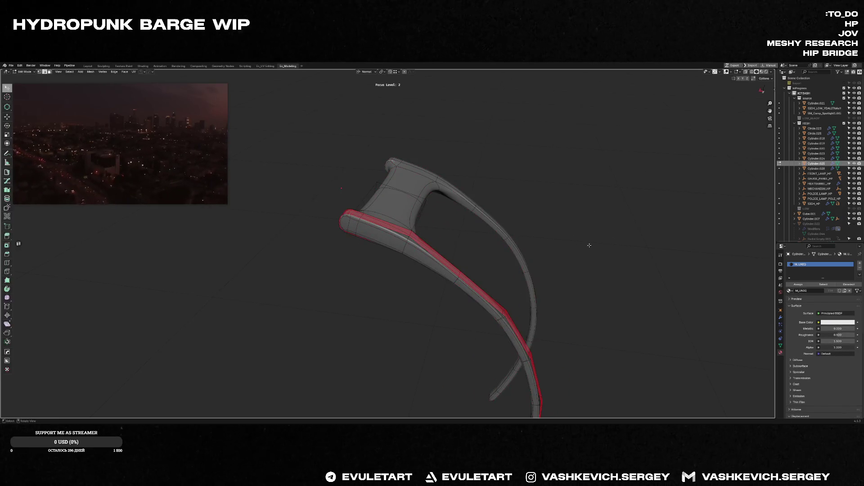
pyautogui.moveTo(601, 166); pyautogui.dragTo(542, 248, button='middle')
pyautogui.hotkey('ctrl', 'r')
pyautogui.click(426, 204)
pyautogui.rightClick(426, 204)
pyautogui.moveTo(426, 204)
pyautogui.mouseDown(button='middle')
pyautogui.moveTo(518, 164)
pyautogui.moveTo(540, 162)
pyautogui.mouseUp(button='middle')
pyautogui.hotkey('ctrl', 'b')
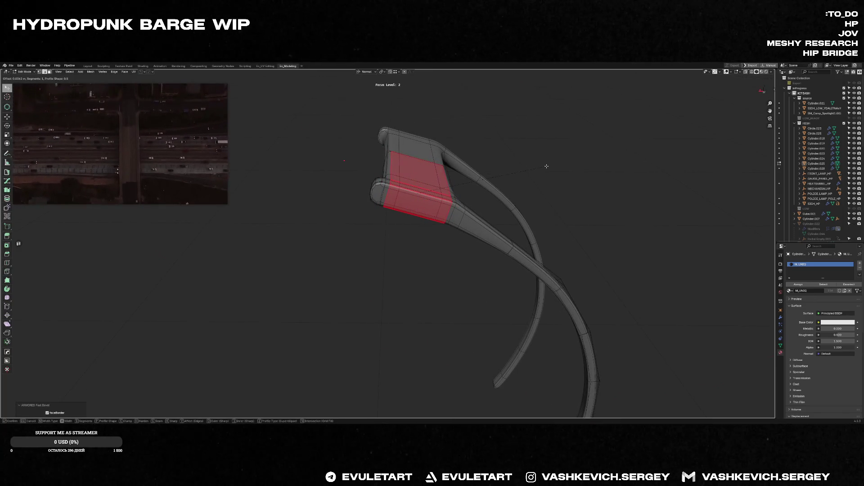
pyautogui.click(546, 166)
pyautogui.press('Tab')
pyautogui.moveTo(587, 173)
pyautogui.mouseDown(button='middle')
pyautogui.moveTo(532, 191)
pyautogui.moveTo(493, 183)
pyautogui.mouseUp(button='middle')
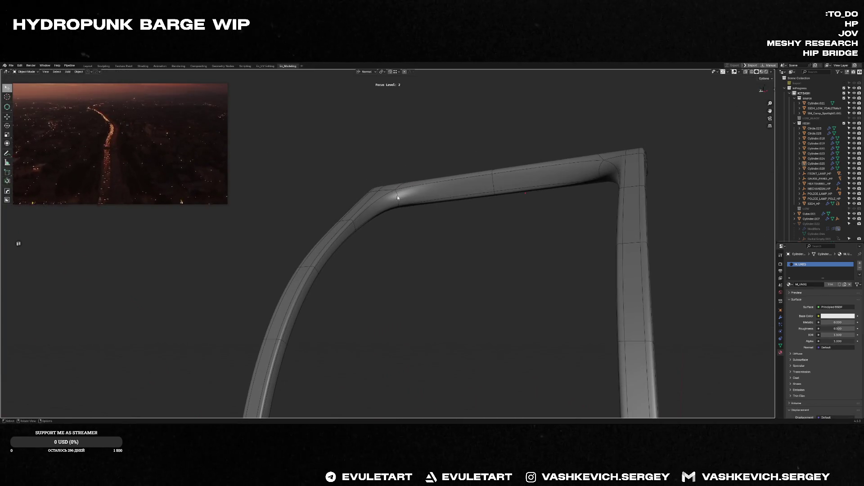
# - Add a loop cut to the arch and give the new edges a thin bevel
pyautogui.press('Tab')
pyautogui.hotkey('ctrl', 'r')
pyautogui.click(496, 194)
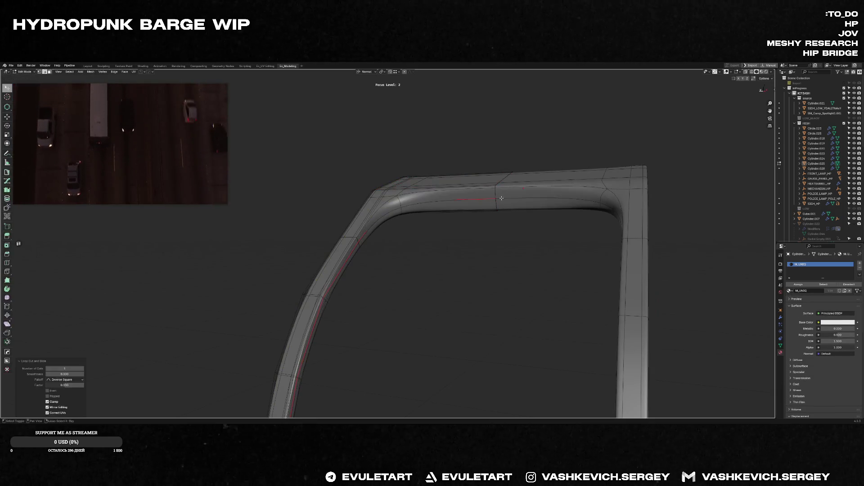
pyautogui.hotkey('ctrl', 'b')
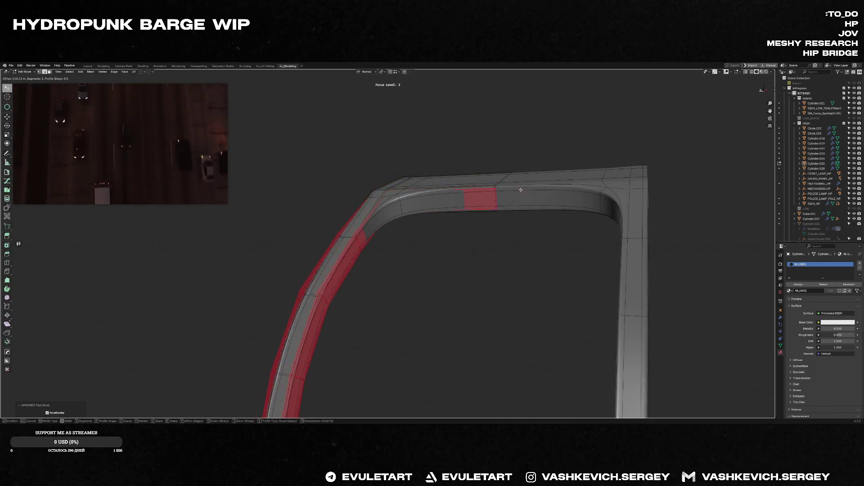
pyautogui.click(519, 194)
pyautogui.moveTo(519, 194); pyautogui.dragTo(517, 195, button='middle')
pyautogui.press('Tab')
# - Turn off the Subdivision modifier's display to expose the base mesh
pyautogui.hotkey('alt', 'space')
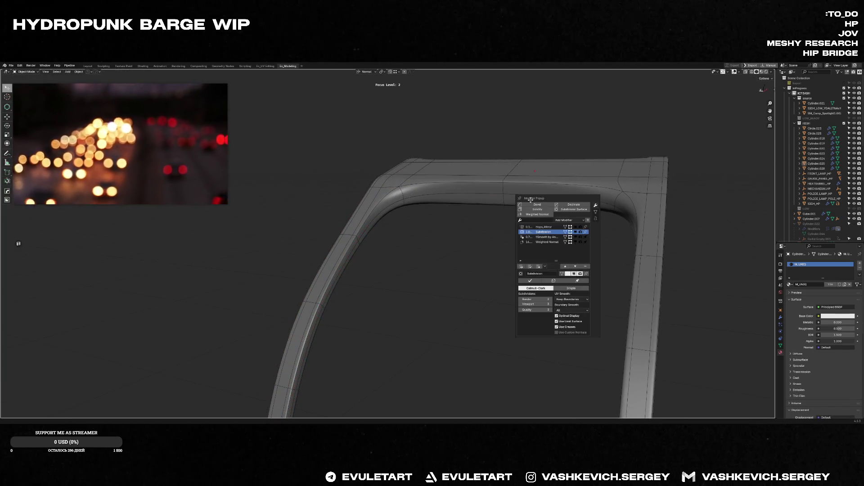
pyautogui.click(575, 232)
pyautogui.press('Tab')
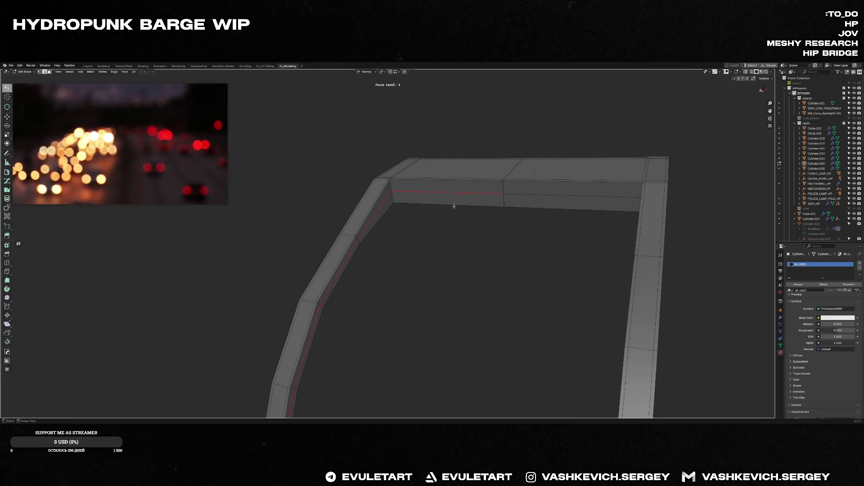
pyautogui.hotkey('ctrl', 'b')
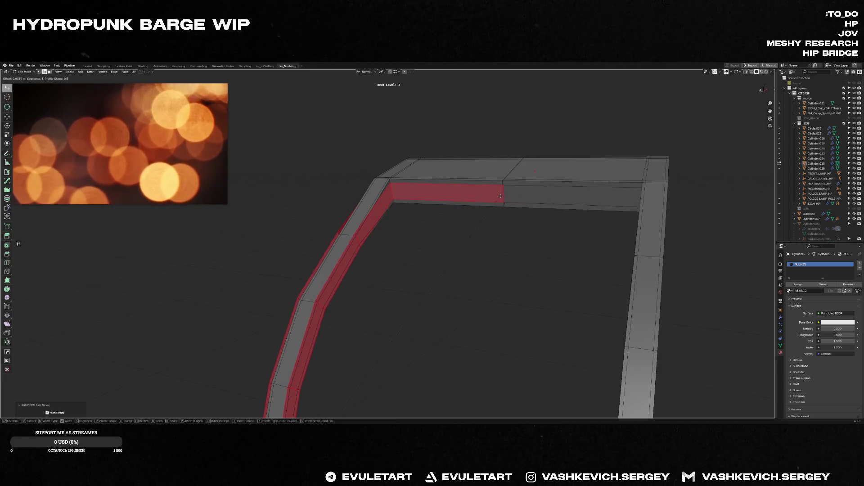
pyautogui.press('Escape')
# - Edge-slide the frame's edge loop to the inner edge, then select the vertical edge loop
pyautogui.moveTo(490, 196); pyautogui.dragTo(480, 188, button='middle')
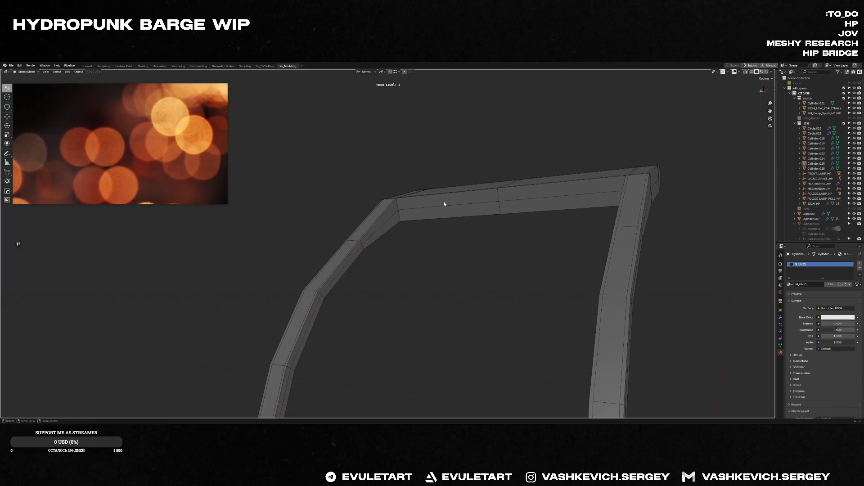
pyautogui.hotkey('ctrl', 'z')
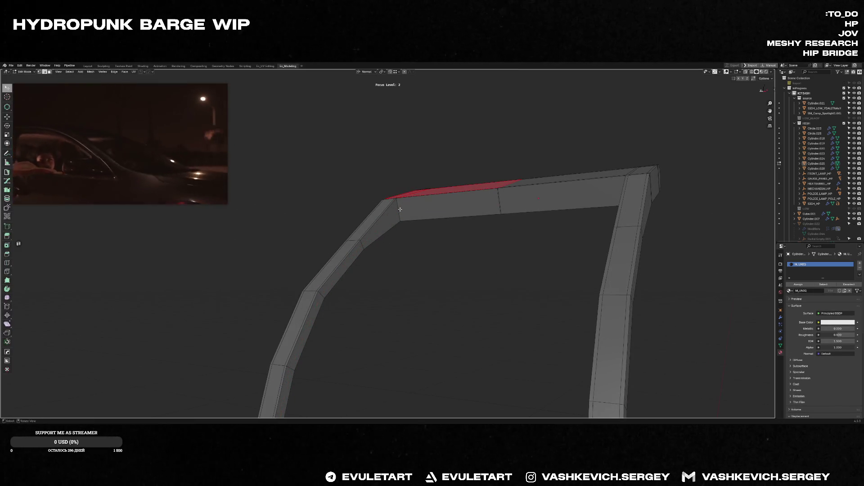
pyautogui.keyDown('alt'); pyautogui.click(400, 210); pyautogui.keyUp('alt')
pyautogui.press('g')
pyautogui.press('g')
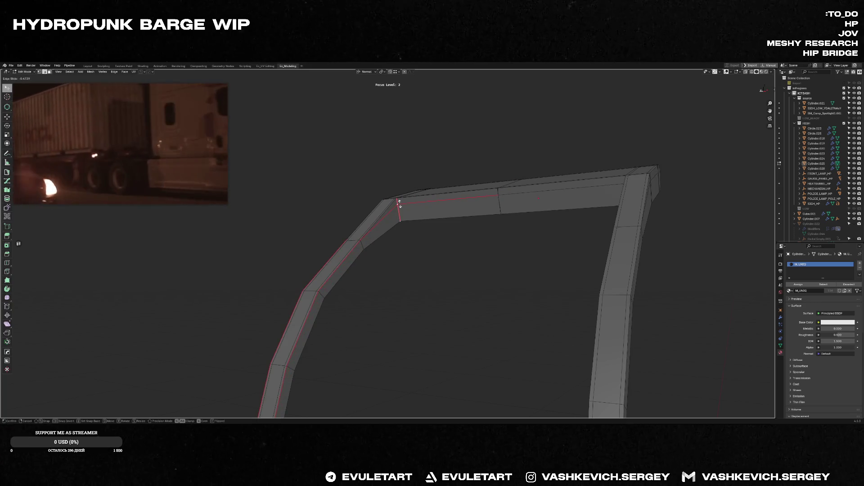
pyautogui.click(401, 216)
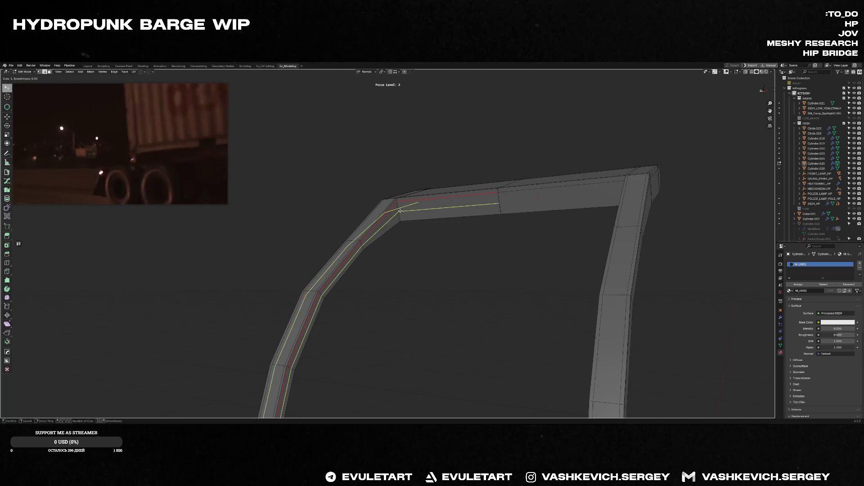
pyautogui.press('g')
pyautogui.press('g')
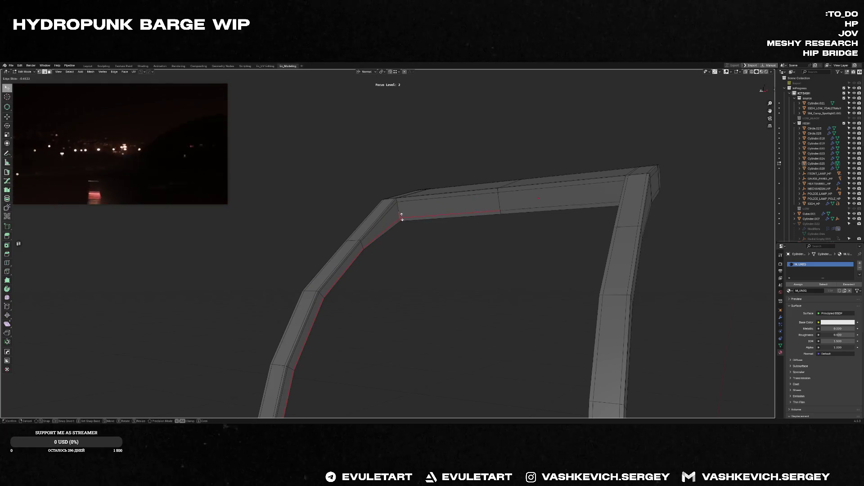
pyautogui.click(401, 216)
pyautogui.moveTo(401, 216); pyautogui.dragTo(465, 200, button='middle')
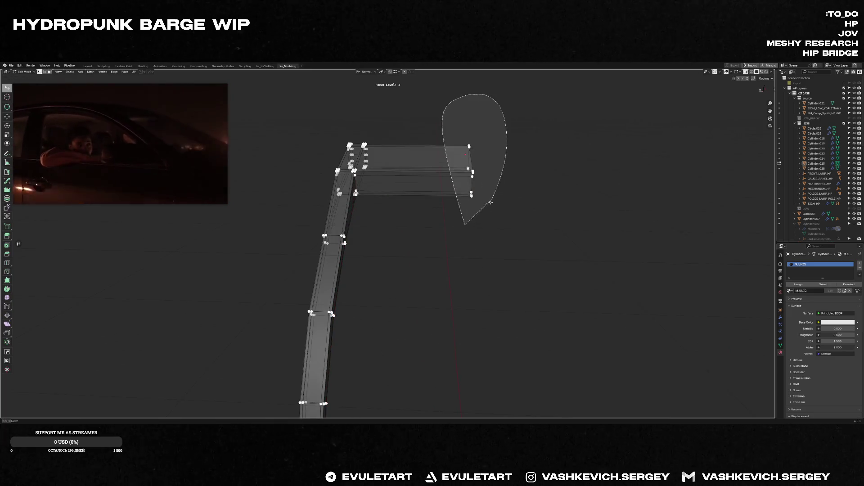
pyautogui.rightClick(450, 283)
pyautogui.click(450, 335)
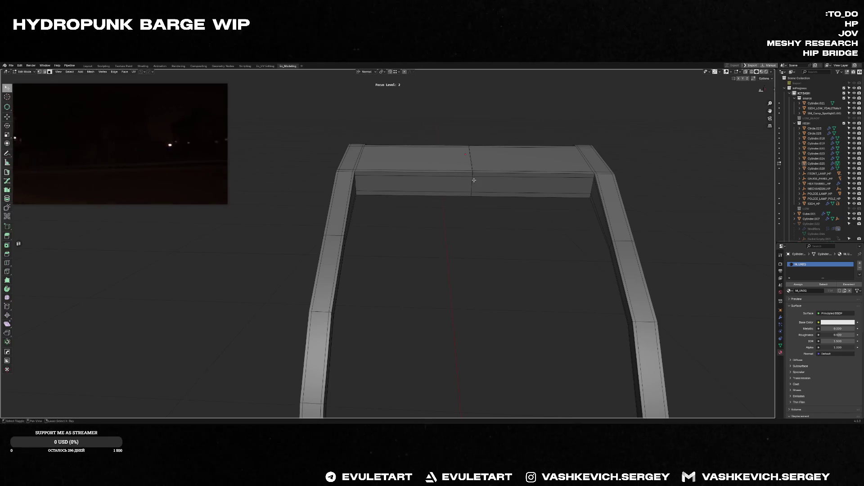
# - View the frame from the front and adjust the strip's modifier display
pyautogui.press('KP_1')
pyautogui.scroll(1, 473, 236)
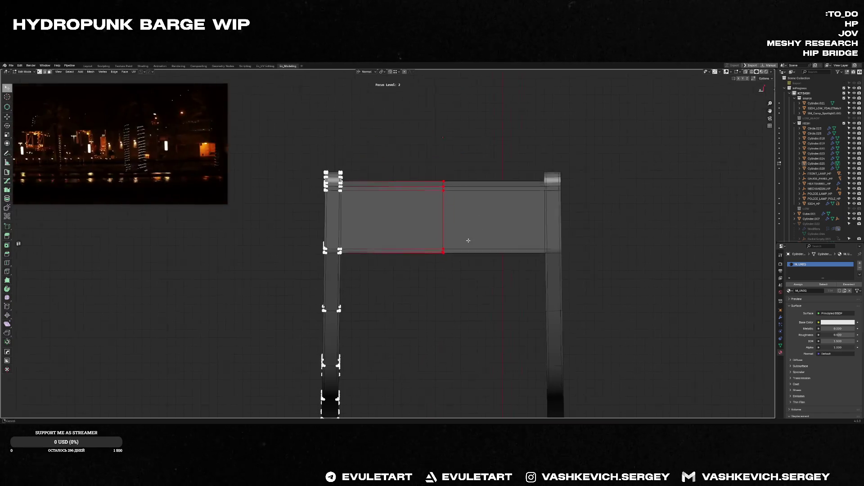
pyautogui.moveTo(485, 231)
pyautogui.mouseDown(button='middle')
pyautogui.moveTo(434, 285)
pyautogui.moveTo(400, 271)
pyautogui.moveTo(422, 289)
pyautogui.moveTo(529, 180)
pyautogui.moveTo(486, 197)
pyautogui.moveTo(533, 168)
pyautogui.moveTo(492, 242)
pyautogui.moveTo(511, 179)
pyautogui.mouseUp(button='middle')
pyautogui.press('Tab')
pyautogui.hotkey('ctrl', 'e')
pyautogui.scroll(4, 511, 179)
pyautogui.press('Tab')
# - Add two loop cuts near the bend, slide them into place, and return to Object Mode
pyautogui.hotkey('ctrl', 'r')
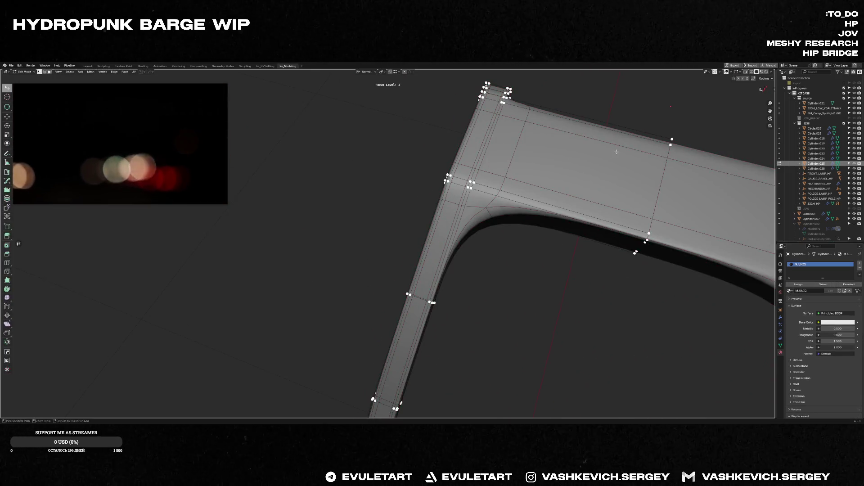
pyautogui.click(647, 140)
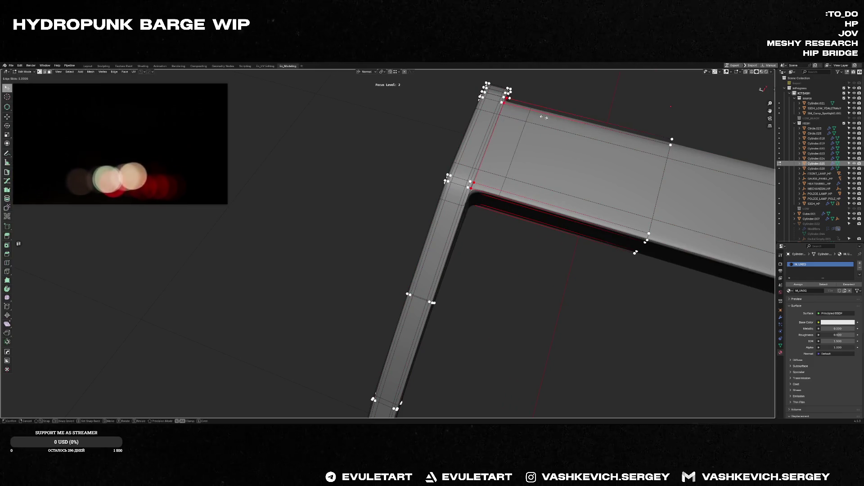
pyautogui.click(570, 121)
pyautogui.moveTo(570, 120); pyautogui.dragTo(543, 180, button='middle')
pyautogui.hotkey('ctrl', 'r')
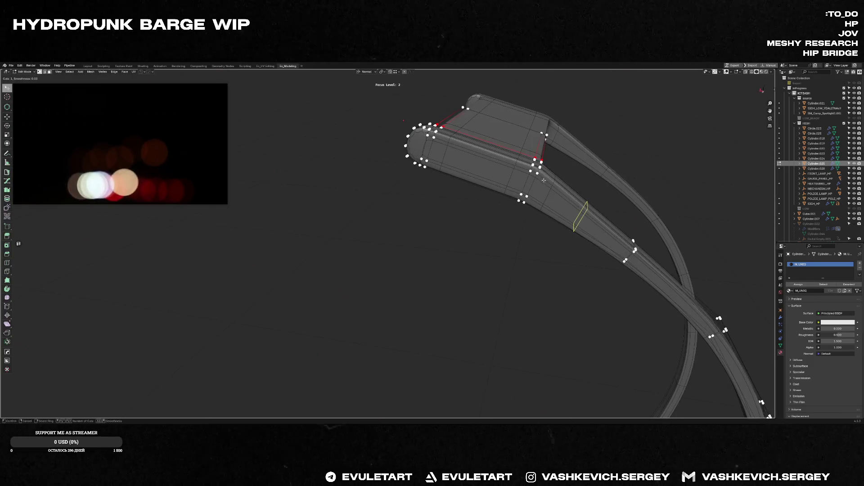
pyautogui.click(544, 173)
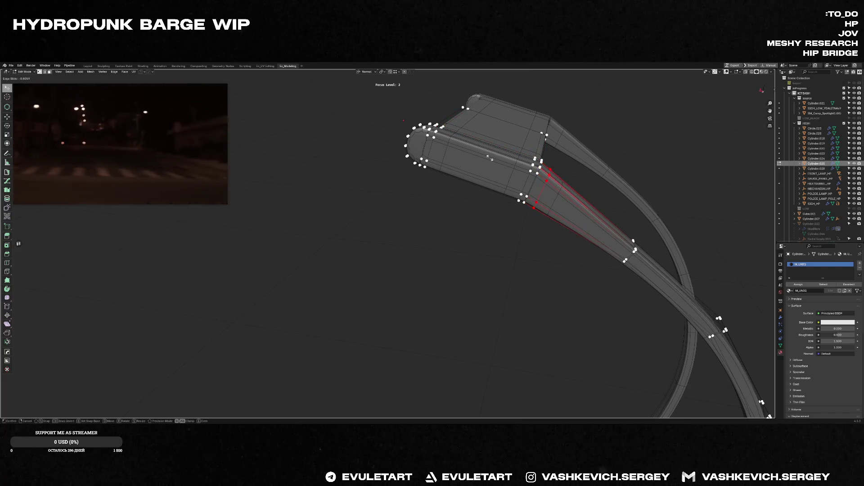
pyautogui.click(475, 154)
pyautogui.press('Tab')
pyautogui.moveTo(475, 154)
pyautogui.mouseDown(button='middle')
pyautogui.moveTo(644, 134)
pyautogui.moveTo(637, 154)
pyautogui.moveTo(596, 194)
pyautogui.mouseUp(button='middle')
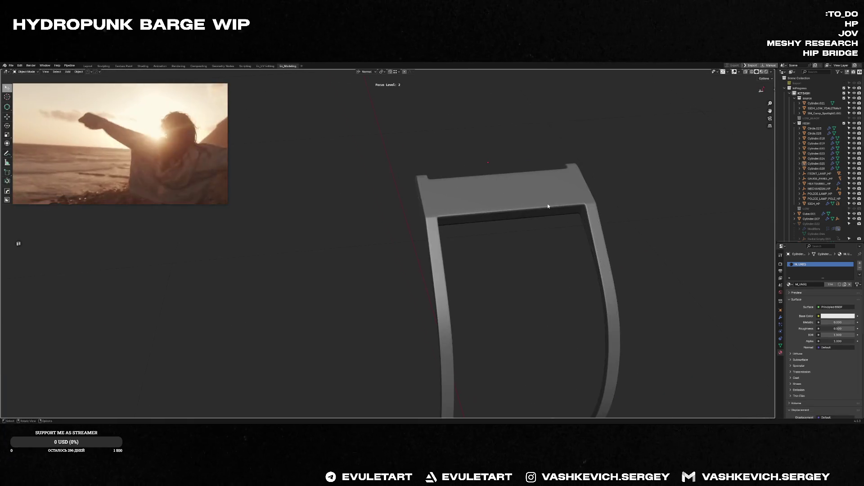
# - Exit Focus view to show the whole cylindrical hatch and inspect the ring's mesh
pyautogui.hotkey('ctrl', 'f')
pyautogui.moveTo(534, 200)
pyautogui.mouseDown(button='middle')
pyautogui.moveTo(505, 189)
pyautogui.moveTo(363, 235)
pyautogui.mouseUp(button='middle')
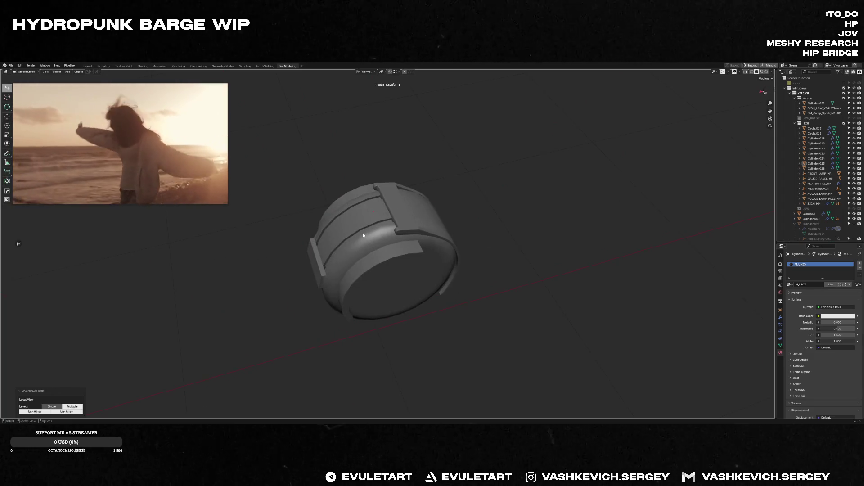
pyautogui.scroll(3, 363, 235)
pyautogui.moveTo(400, 187)
pyautogui.mouseDown(button='middle')
pyautogui.moveTo(429, 274)
pyautogui.moveTo(446, 288)
pyautogui.mouseUp(button='middle')
pyautogui.click(446, 261)
pyautogui.press('Tab')
pyautogui.scroll(-5, 439, 281)
pyautogui.scroll(5, 451, 290)
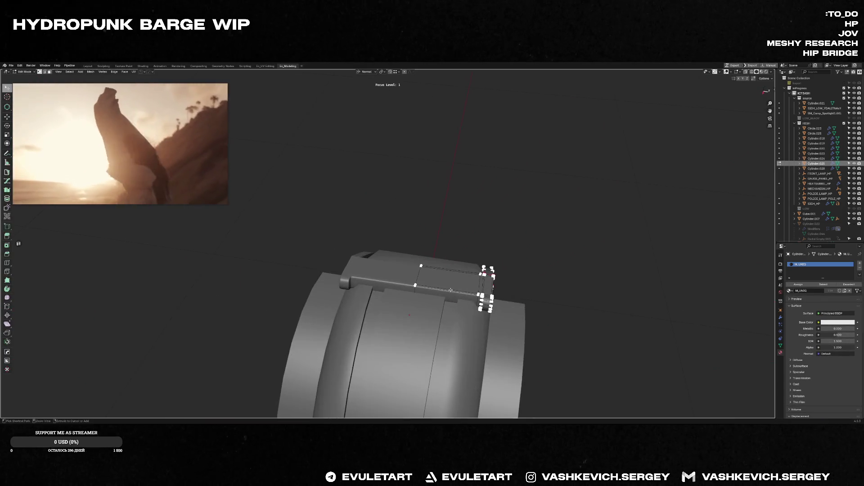
pyautogui.press('Tab')
# - Select the handle bracket mounted on top of the ring
pyautogui.scroll(-4, 450, 290)
pyautogui.moveTo(571, 263)
pyautogui.mouseDown(button='middle')
pyautogui.moveTo(524, 239)
pyautogui.moveTo(492, 245)
pyautogui.mouseUp(button='middle')
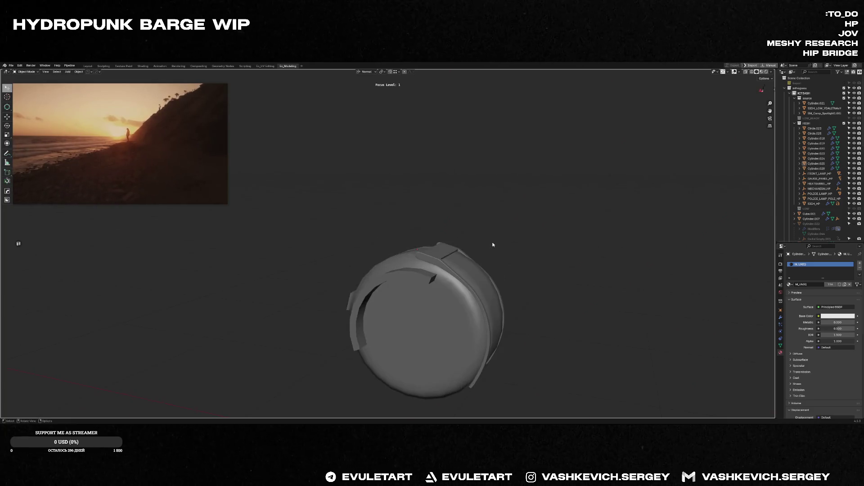
pyautogui.scroll(5, 492, 245)
pyautogui.click(523, 290)
pyautogui.press('Tab')
pyautogui.press('Tab')
pyautogui.scroll(3, 523, 290)
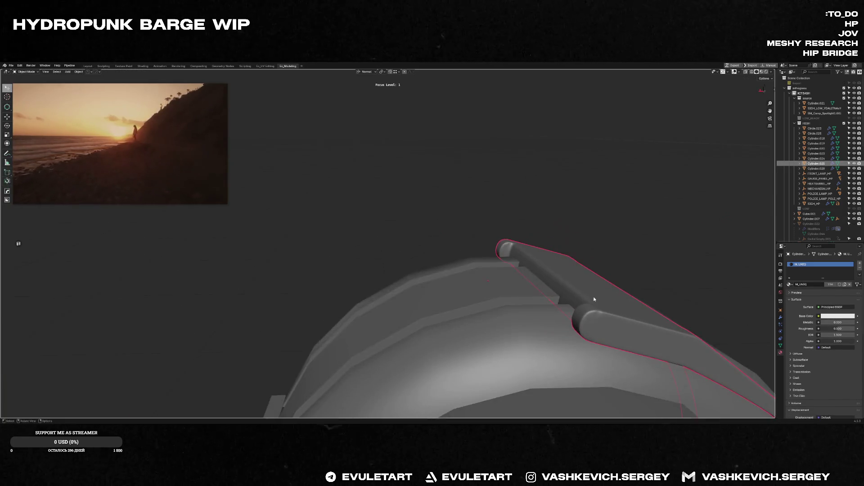
# - Isolate the bracket and knife-cut across its rounded end cap
pyautogui.press('f')
pyautogui.moveTo(561, 292); pyautogui.dragTo(480, 264, button='middle')
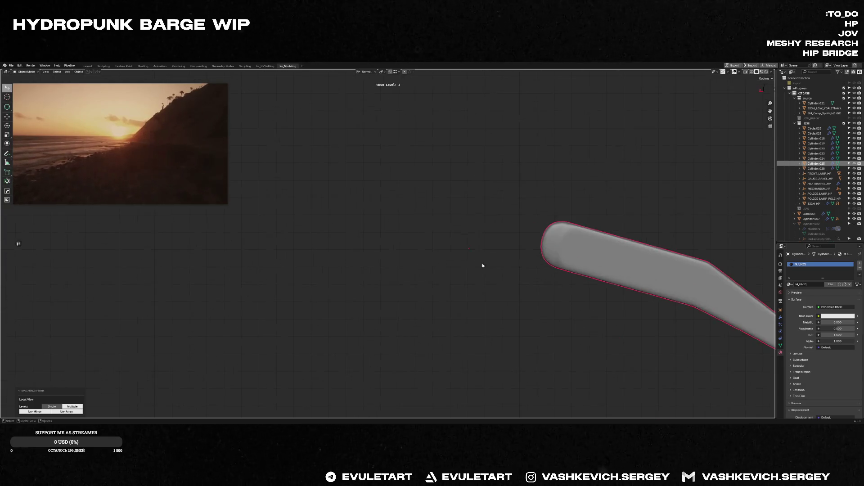
pyautogui.press('Tab')
pyautogui.scroll(4, 537, 243)
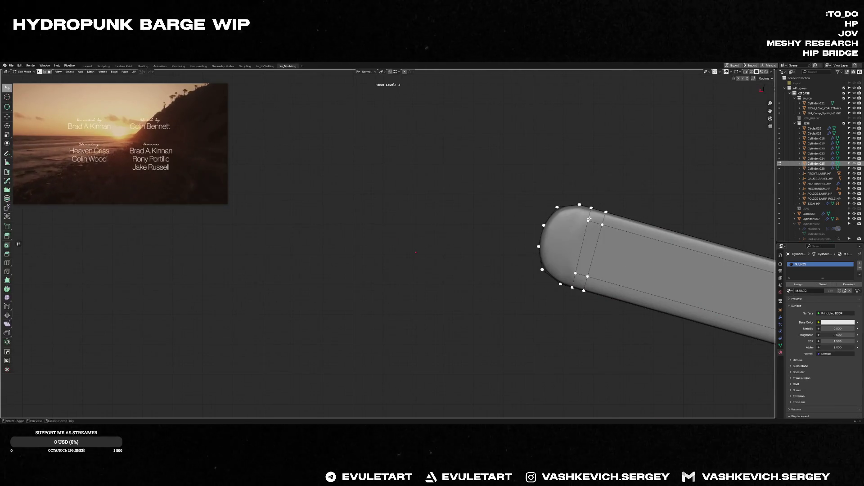
pyautogui.keyDown('shift'); pyautogui.moveTo(588, 220); pyautogui.dragTo(524, 242, button='middle'); pyautogui.keyUp('shift')
pyautogui.press('k')
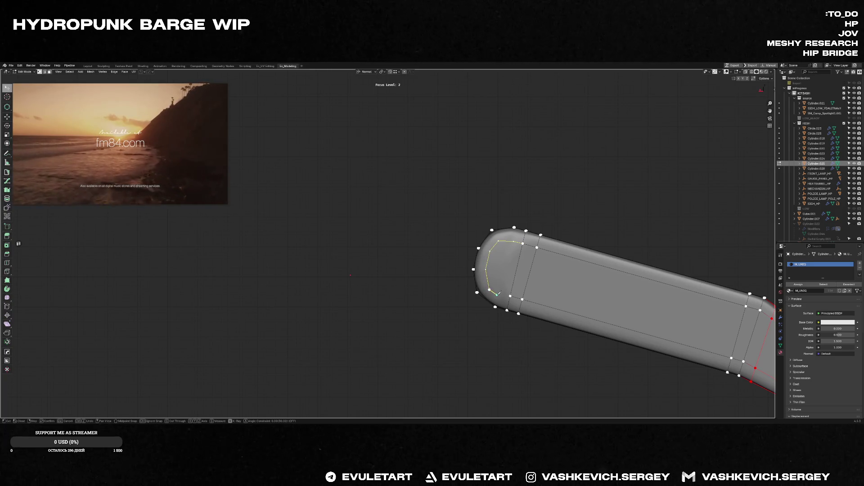
pyautogui.press('Return')
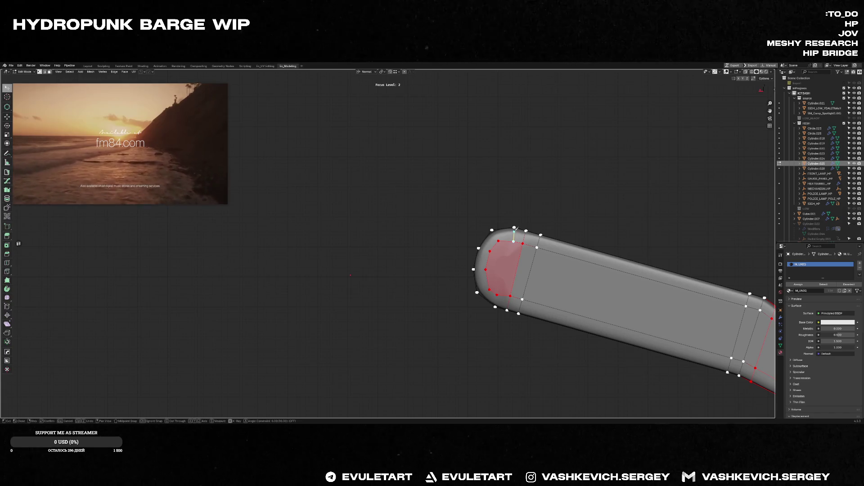
# - Make a four-point knife cut running down the strip's rounded end
pyautogui.moveTo(515, 227); pyautogui.dragTo(473, 231, button='middle')
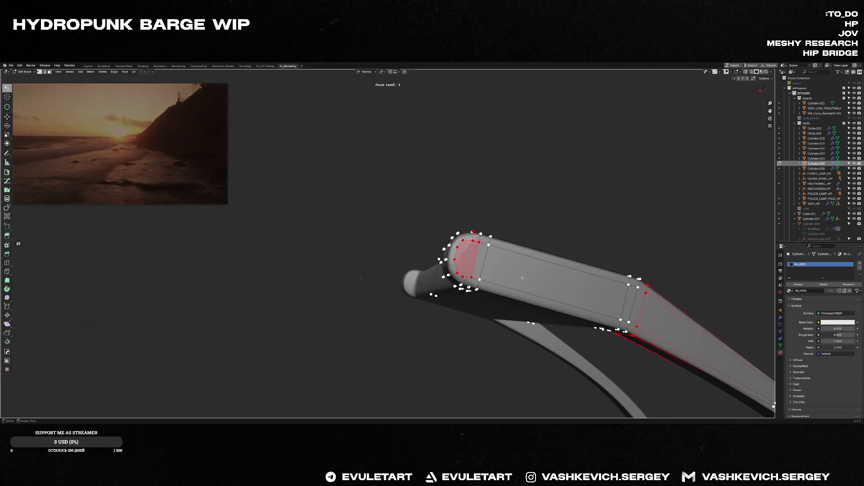
pyautogui.click(473, 230)
pyautogui.press('f')
pyautogui.scroll(-5, 387, 243)
pyautogui.moveTo(387, 243)
pyautogui.mouseDown(button='middle')
pyautogui.moveTo(352, 256)
pyautogui.moveTo(417, 230)
pyautogui.mouseUp(button='middle')
pyautogui.press('k')
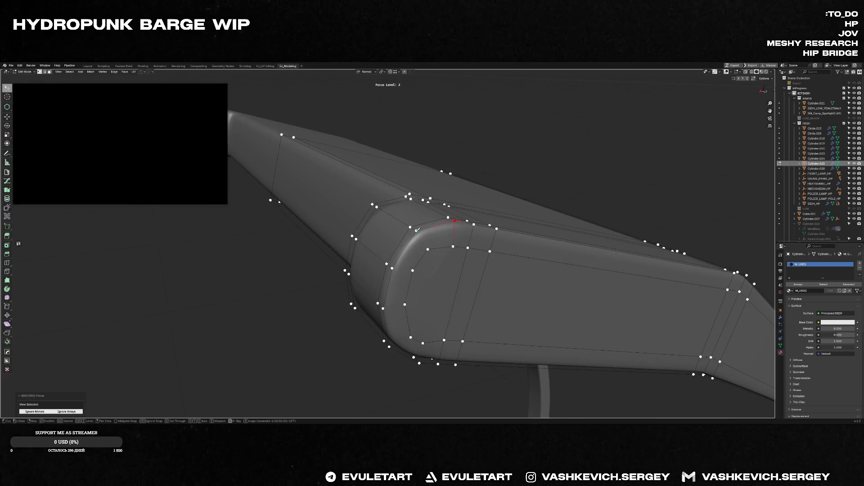
pyautogui.click(428, 249)
pyautogui.click(393, 268)
pyautogui.click(405, 304)
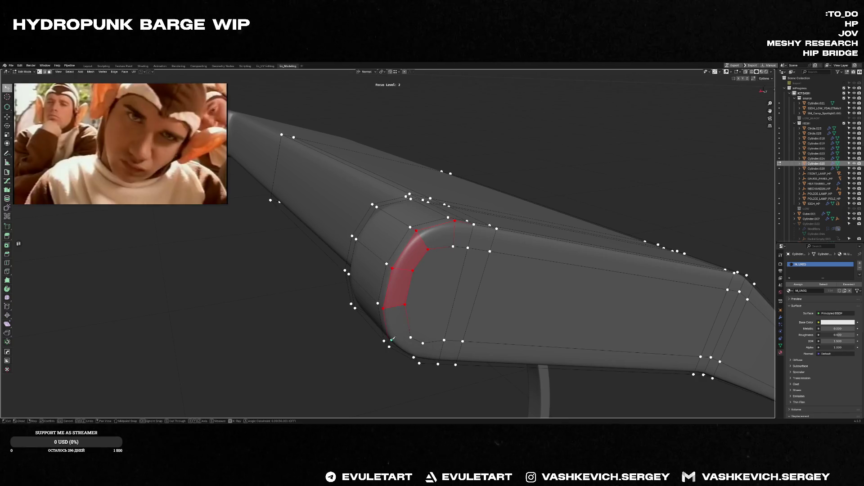
pyautogui.click(411, 337)
pyautogui.press('Return')
# - Knife another edge across the end and slide the selected edges into place
pyautogui.moveTo(134, 142)
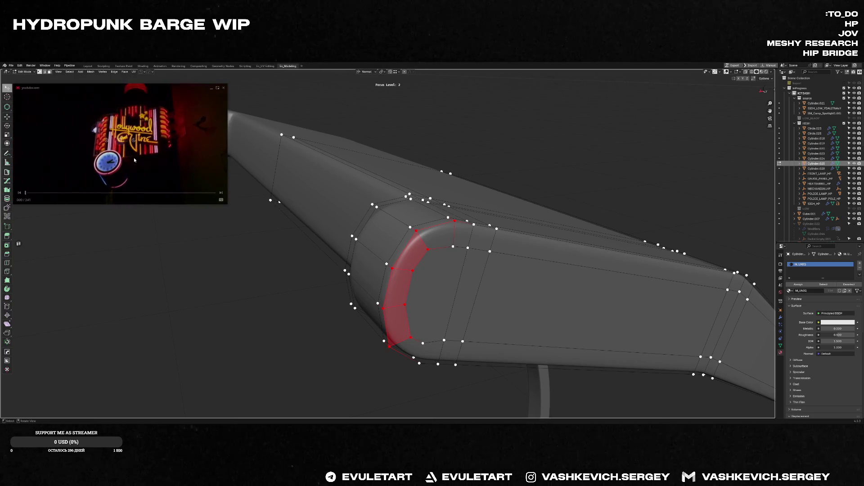
pyautogui.moveTo(430, 303)
pyautogui.mouseDown(button='middle')
pyautogui.moveTo(411, 321)
pyautogui.moveTo(414, 316)
pyautogui.mouseUp(button='middle')
pyautogui.click(418, 304)
pyautogui.press('Return')
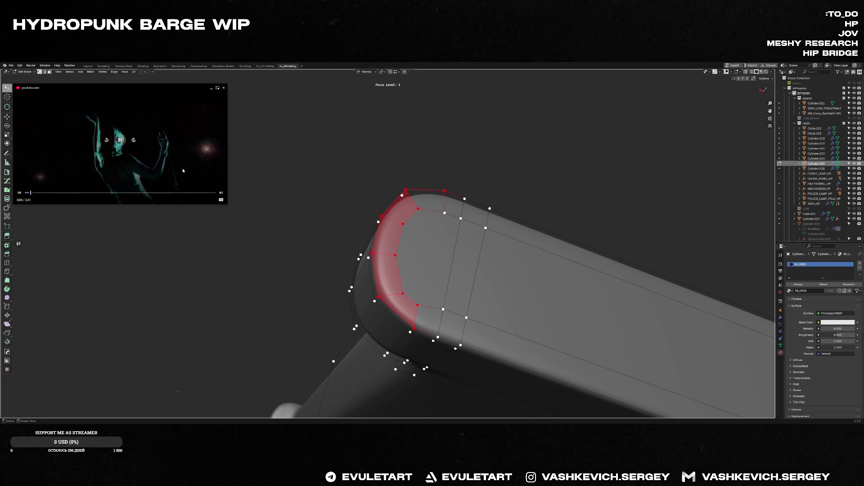
pyautogui.press('g')
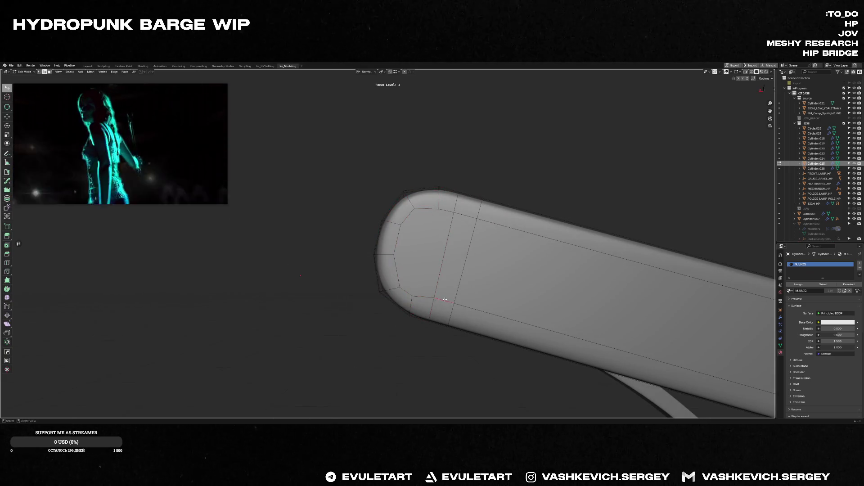
pyautogui.click(455, 288)
# - Slide a corner vertex and an edge near the end cap to tighten the curve
pyautogui.moveTo(456, 289)
pyautogui.mouseDown(button='middle')
pyautogui.moveTo(457, 255)
pyautogui.moveTo(442, 212)
pyautogui.mouseUp(button='middle')
pyautogui.press('1')
pyautogui.click(443, 207)
pyautogui.hotkey('shift', 'v')
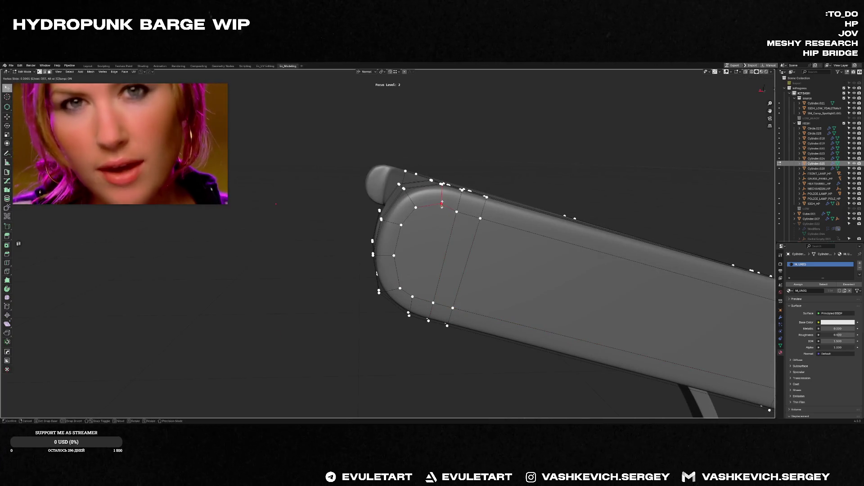
pyautogui.press('Escape')
pyautogui.press('2')
pyautogui.click(464, 204)
pyautogui.press('g')
pyautogui.press('g')
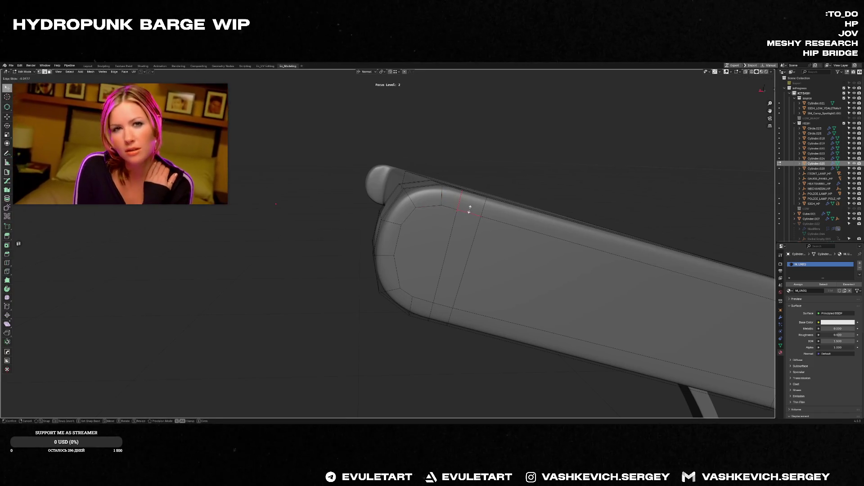
pyautogui.click(470, 210)
pyautogui.moveTo(469, 209)
pyautogui.mouseDown(button='middle')
pyautogui.moveTo(449, 245)
pyautogui.moveTo(493, 253)
pyautogui.moveTo(542, 309)
pyautogui.mouseUp(button='middle')
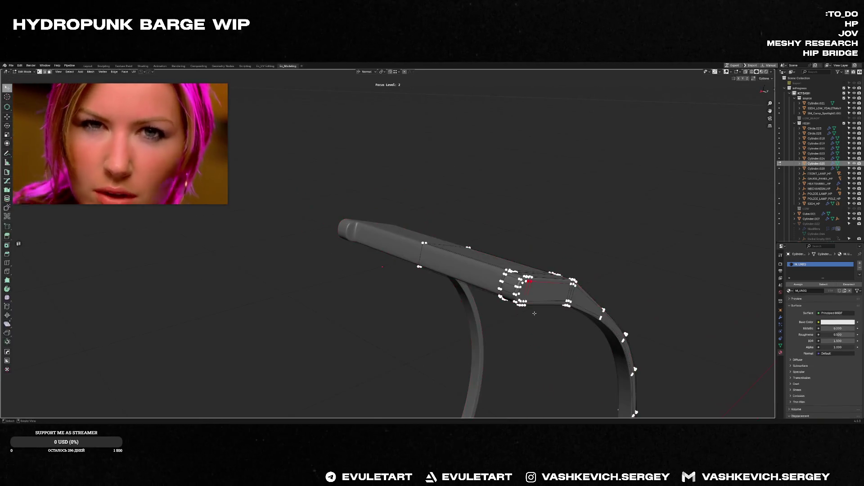
# - Knife-cut across the other end cap and connect its vertices with a new edge
pyautogui.press('l')
pyautogui.press('KP_Decimal')
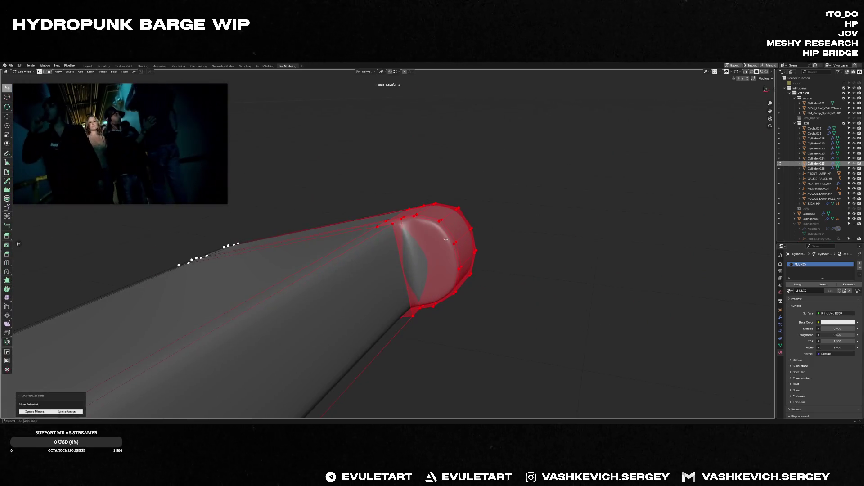
pyautogui.press('k')
pyautogui.click(405, 228)
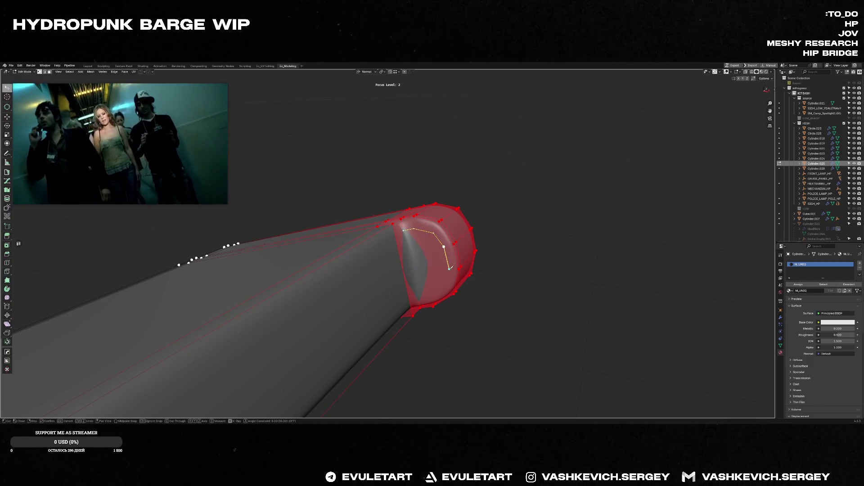
pyautogui.moveTo(449, 270); pyautogui.dragTo(455, 269, button='middle')
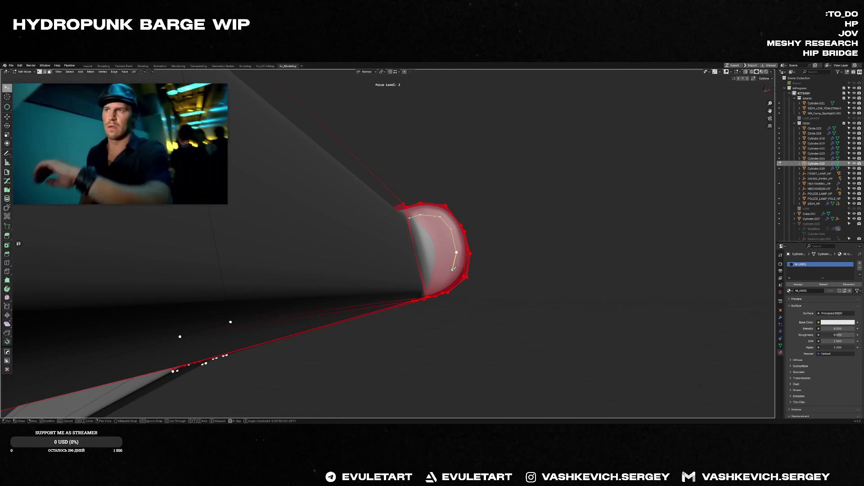
pyautogui.press('Return')
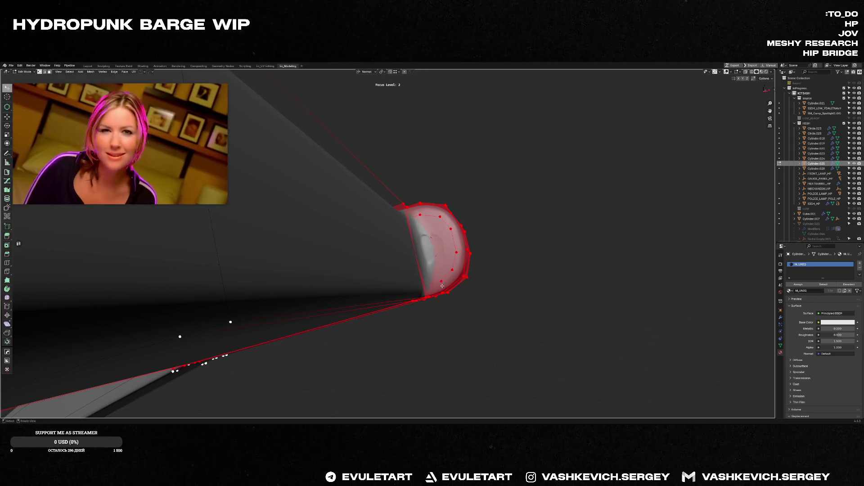
pyautogui.click(441, 281)
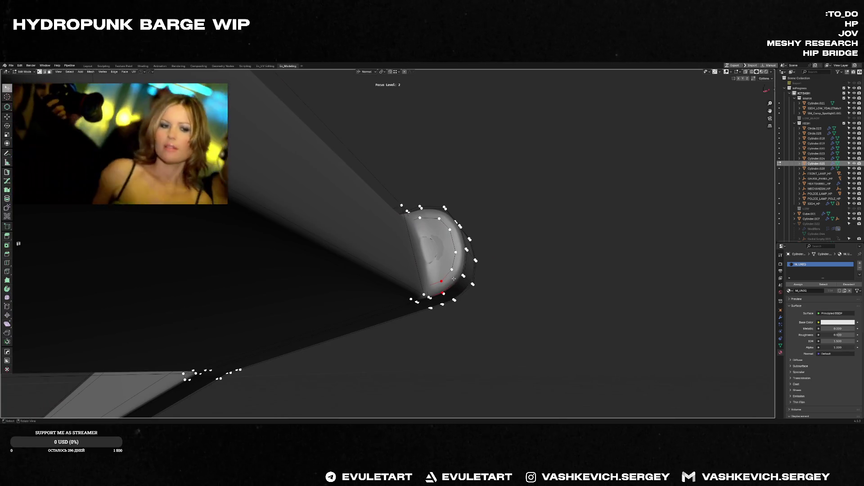
pyautogui.press('2')
pyautogui.moveTo(451, 281); pyautogui.dragTo(450, 278, button='middle')
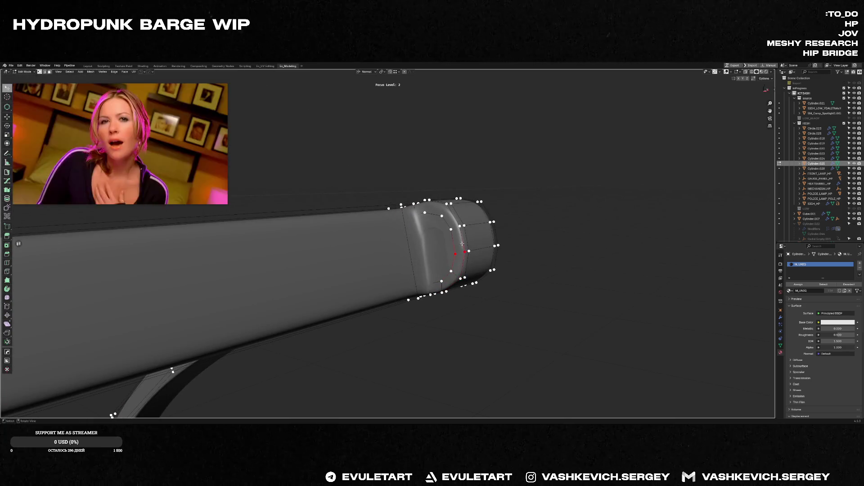
# - Add a centred edge loop along the bar and bevel it into a wider strip
pyautogui.moveTo(459, 226); pyautogui.dragTo(424, 197, button='middle')
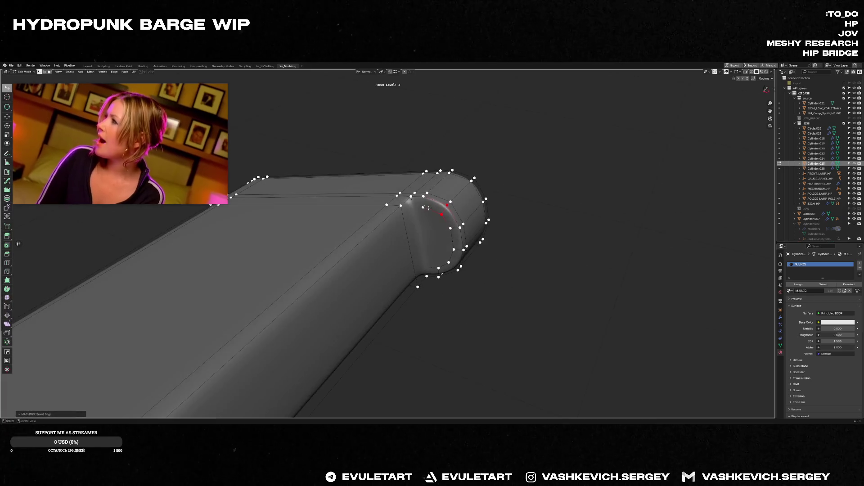
pyautogui.hotkey('ctrl', 'r')
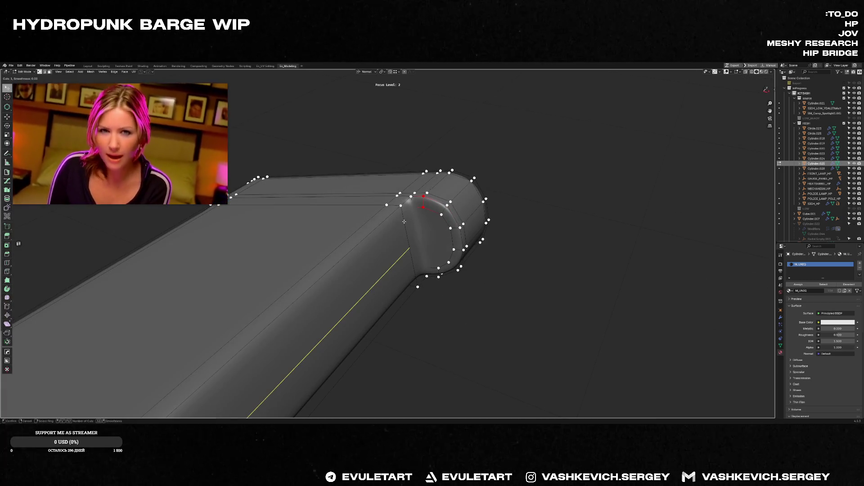
pyautogui.click(404, 222)
pyautogui.rightClick(422, 234)
pyautogui.hotkey('ctrl', 'b')
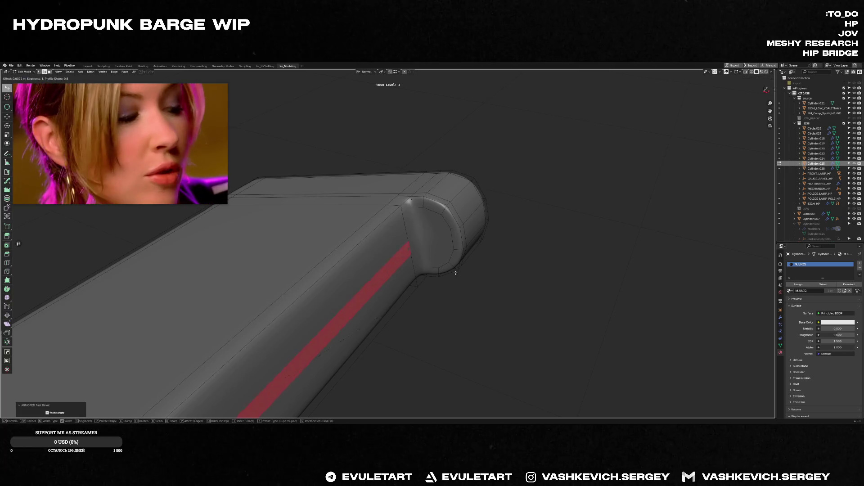
pyautogui.click(522, 342)
# - Make one more knife cut on the cap and return to Object Mode
pyautogui.press('k')
pyautogui.click(413, 207)
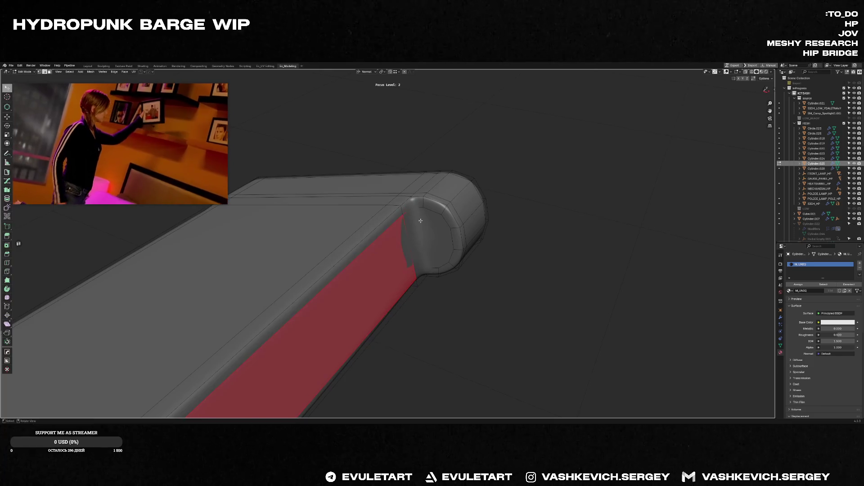
pyautogui.moveTo(419, 267)
pyautogui.mouseDown(button='middle')
pyautogui.moveTo(449, 237)
pyautogui.moveTo(497, 349)
pyautogui.mouseUp(button='middle')
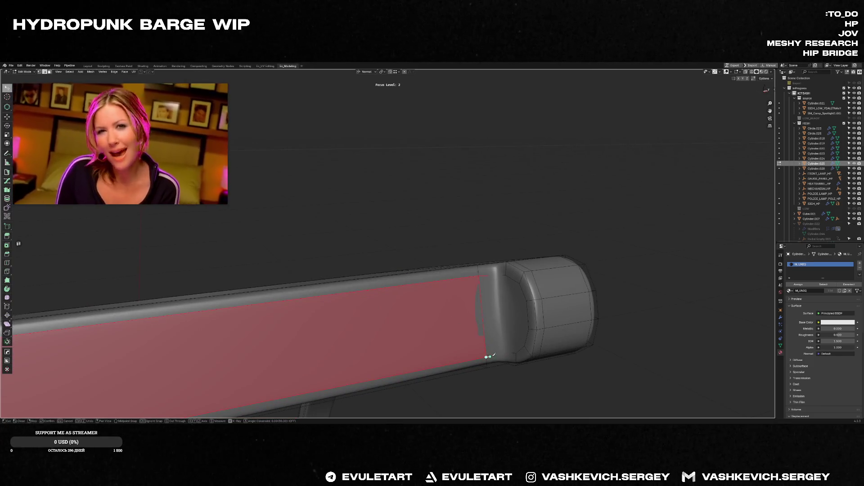
pyautogui.press('Return')
pyautogui.scroll(-3, 507, 349)
pyautogui.moveTo(496, 307)
pyautogui.mouseDown(button='middle')
pyautogui.moveTo(442, 290)
pyautogui.moveTo(457, 270)
pyautogui.moveTo(481, 268)
pyautogui.moveTo(461, 208)
pyautogui.mouseUp(button='middle')
pyautogui.press('Tab')
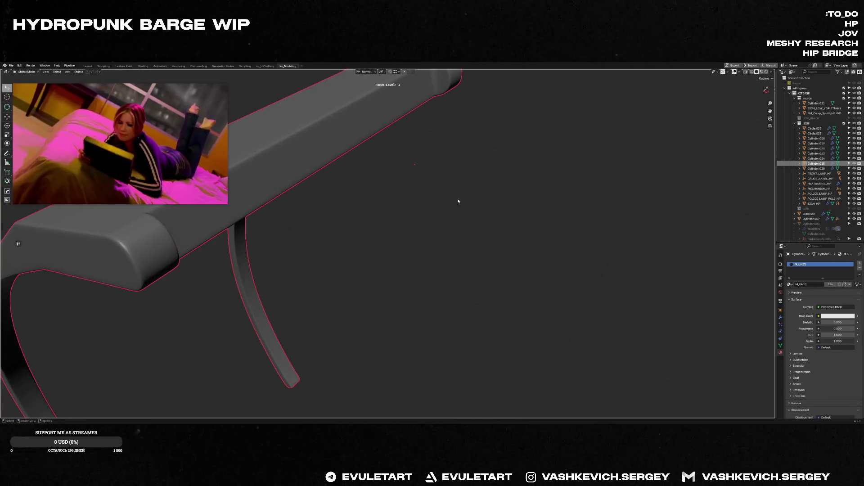
# - Return to the full ring with its finished handle strap and save the project with Ctrl+S
pyautogui.press('f')
pyautogui.scroll(-3, 432, 190)
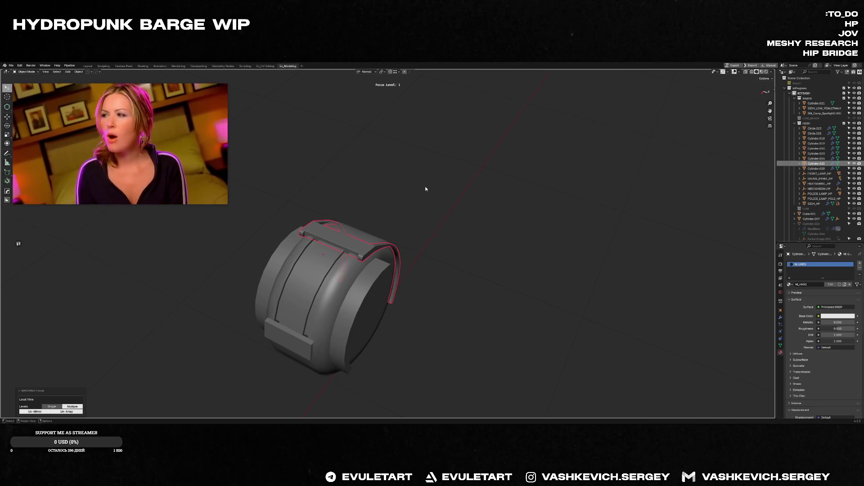
pyautogui.moveTo(358, 182)
pyautogui.mouseDown(button='middle')
pyautogui.moveTo(345, 206)
pyautogui.moveTo(371, 222)
pyautogui.moveTo(311, 217)
pyautogui.moveTo(528, 215)
pyautogui.moveTo(439, 204)
pyautogui.moveTo(391, 181)
pyautogui.moveTo(351, 179)
pyautogui.moveTo(428, 179)
pyautogui.moveTo(431, 191)
pyautogui.moveTo(525, 225)
pyautogui.moveTo(436, 198)
pyautogui.mouseUp(button='middle')
pyautogui.hotkey('ctrl', 's')
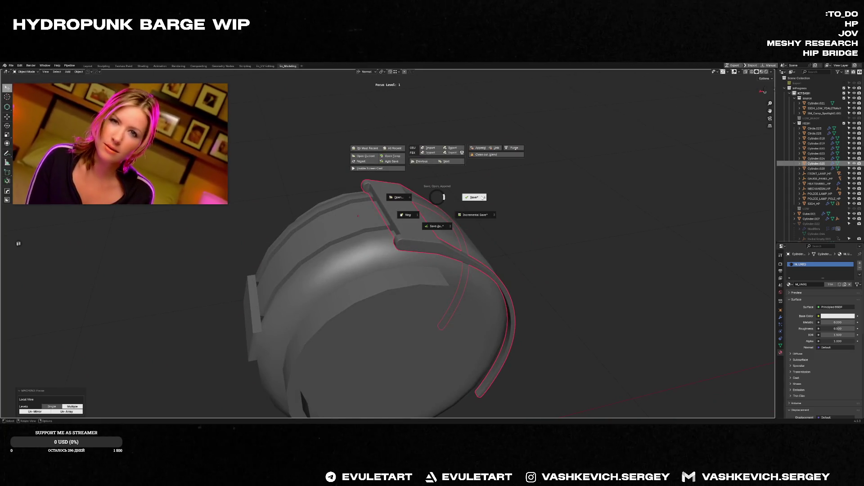
pyautogui.click(481, 198)
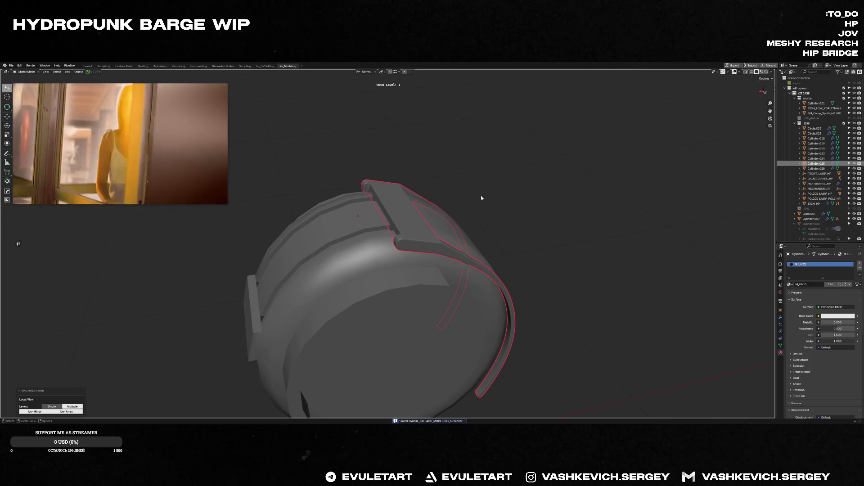
pyautogui.moveTo(395, 211)
pyautogui.mouseDown(button='middle')
pyautogui.moveTo(322, 209)
pyautogui.moveTo(420, 226)
pyautogui.moveTo(452, 205)
pyautogui.moveTo(479, 209)
pyautogui.mouseUp(button='middle')
pyautogui.scroll(2, 479, 209)
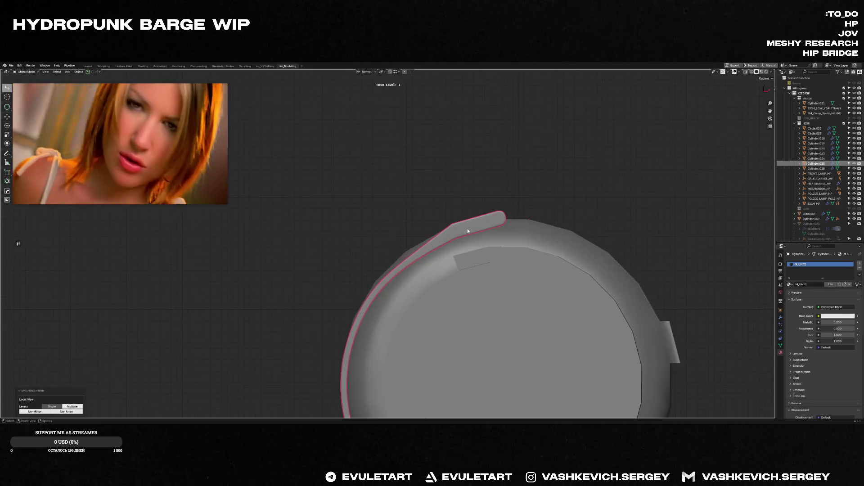
# - Add an edge loop near the end of the strip in Edit Mode
pyautogui.press('Tab')
pyautogui.hotkey('ctrl', 'r')
pyautogui.click(475, 222)
pyautogui.hotkey('alt', 'z')
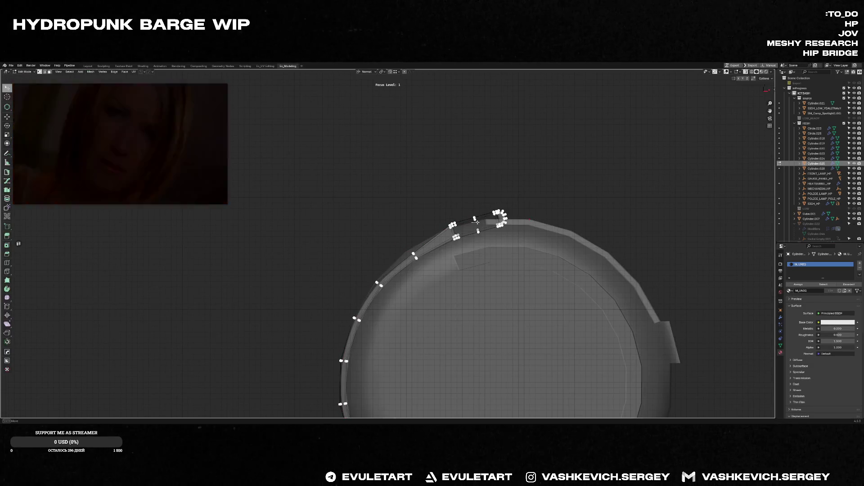
pyautogui.hotkey('alt', 'z')
# - Rotate and shift the end section up and left so the tip lifts off the ring
pyautogui.hotkey('alt', 'z')
pyautogui.hotkey('shift', 'e')
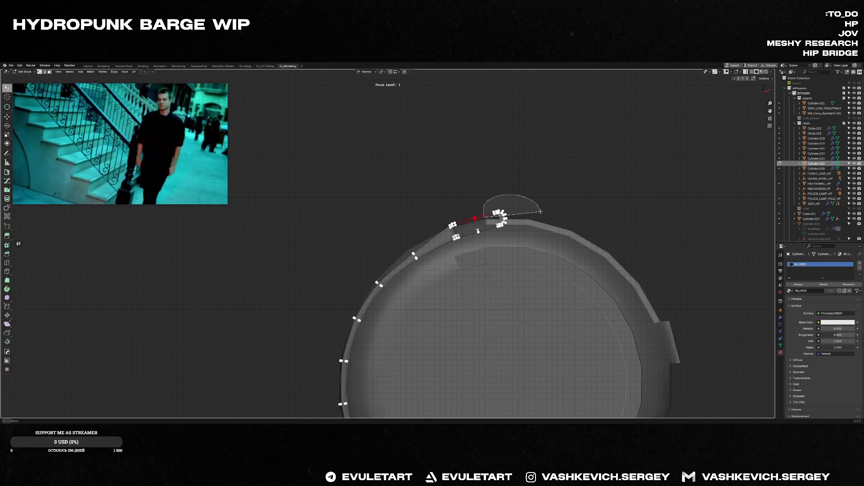
pyautogui.hotkey('alt', 'z')
pyautogui.press('r')
pyautogui.click(547, 216)
pyautogui.press('g')
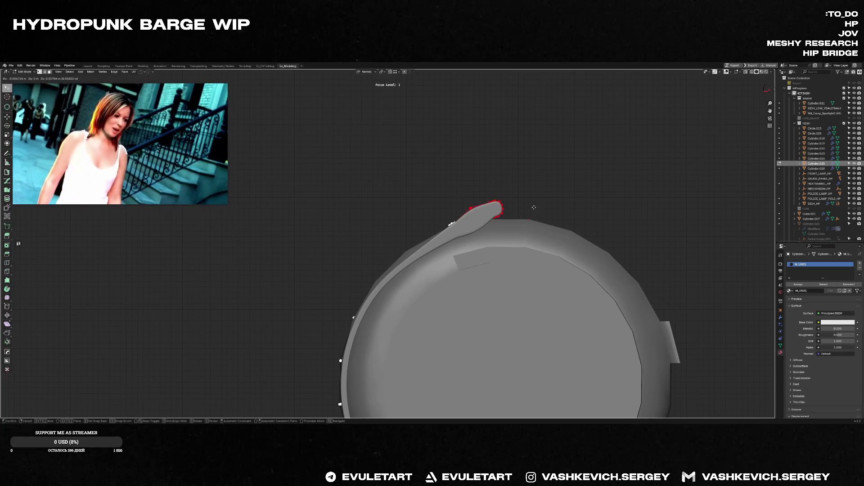
pyautogui.click(528, 192)
pyautogui.moveTo(528, 192)
pyautogui.mouseDown(button='middle')
pyautogui.moveTo(492, 218)
pyautogui.moveTo(497, 231)
pyautogui.moveTo(411, 193)
pyautogui.moveTo(411, 217)
pyautogui.moveTo(357, 212)
pyautogui.moveTo(446, 209)
pyautogui.mouseUp(button='middle')
pyautogui.press('Tab')
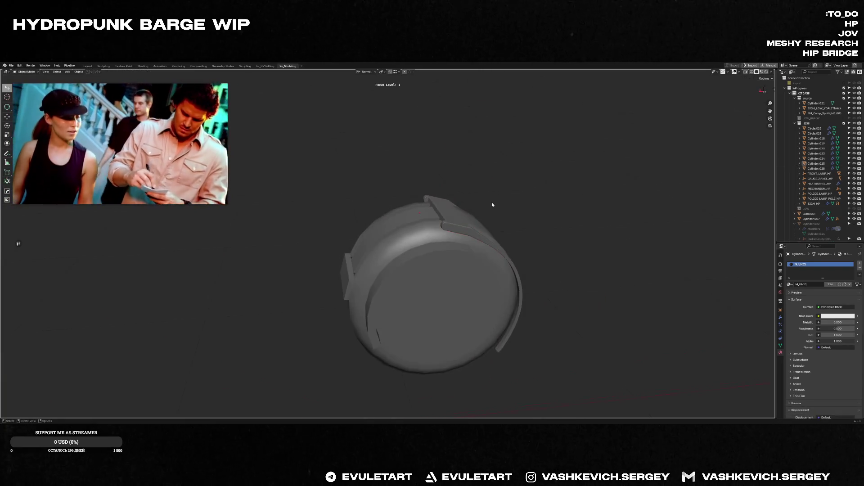
pyautogui.hotkey('ctrl', 's')
# - Save the project, then leave the isolated ring view to show the whole barge assembly
pyautogui.click(511, 208)
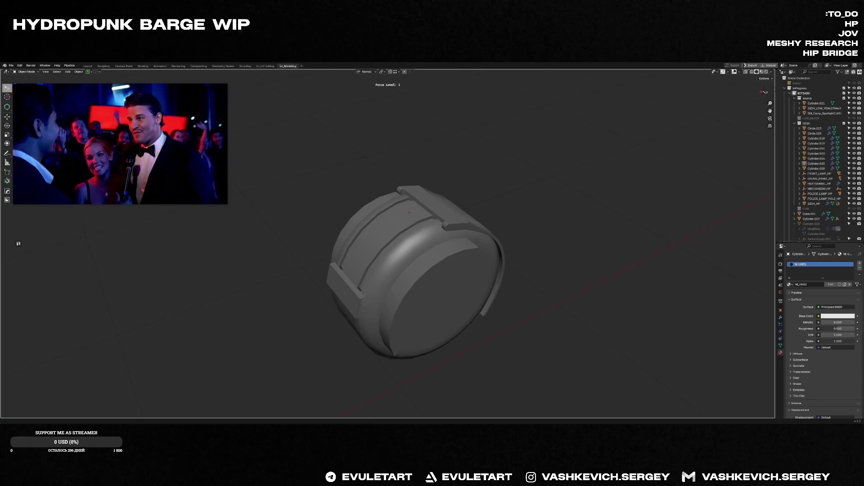
pyautogui.moveTo(444, 239); pyautogui.dragTo(506, 245, button='middle')
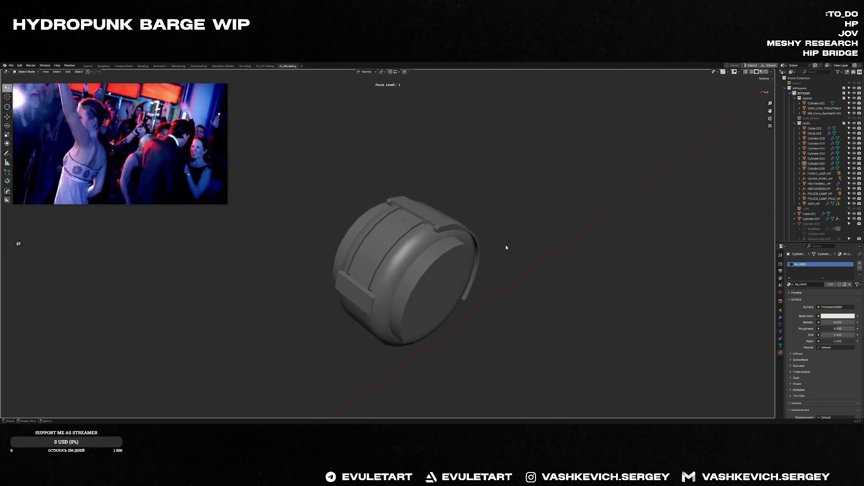
pyautogui.press('f')
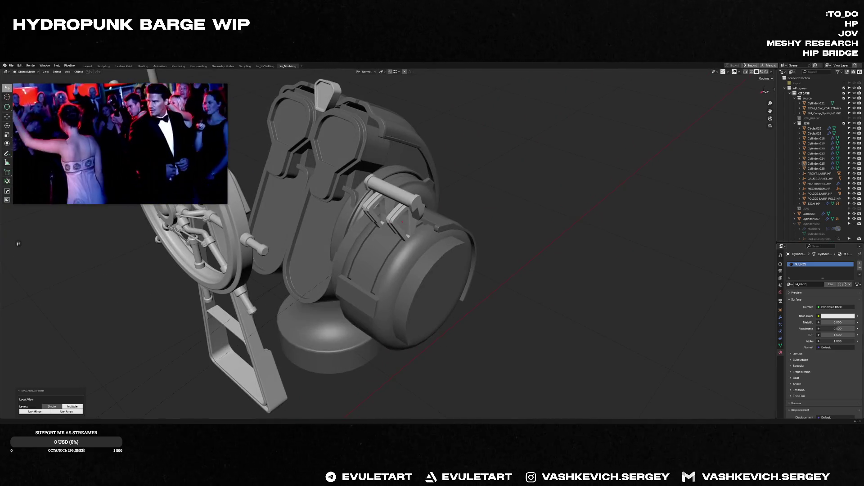